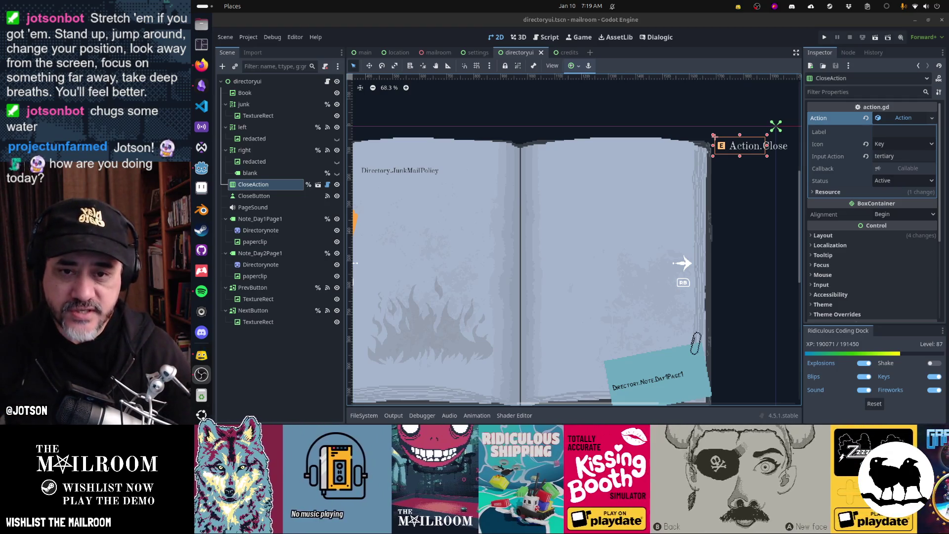
Hide and re-show the CloseAction node and the PrevButton/NextButton TextureRects
click(336, 184)
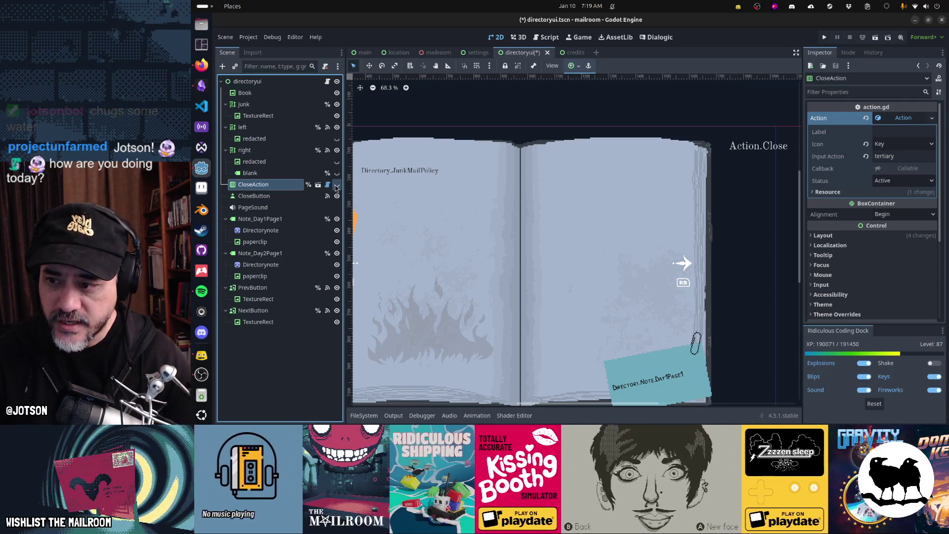
click(337, 184)
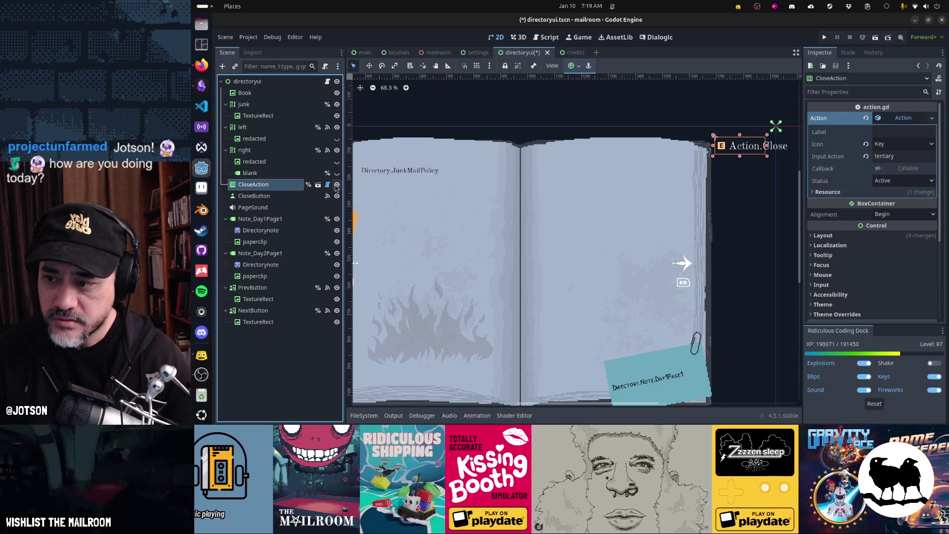
click(336, 299)
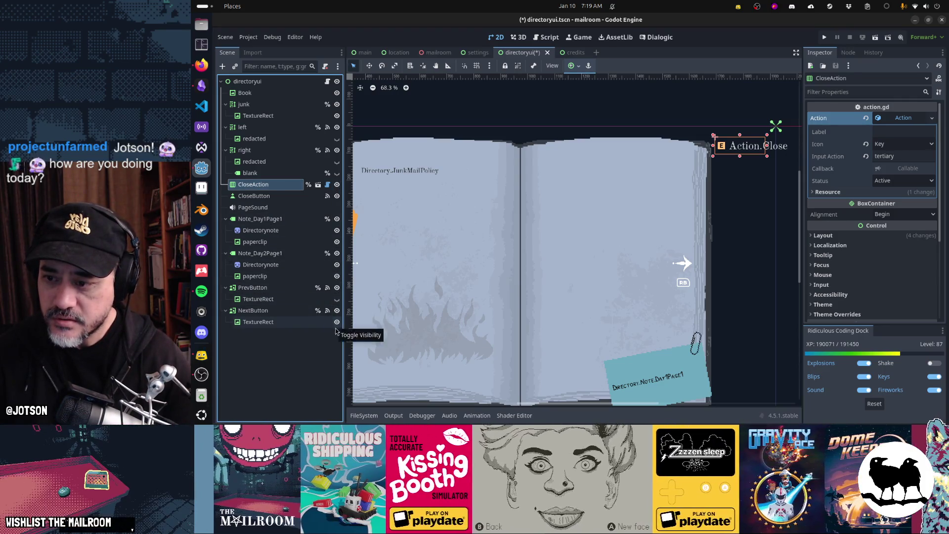
click(337, 322)
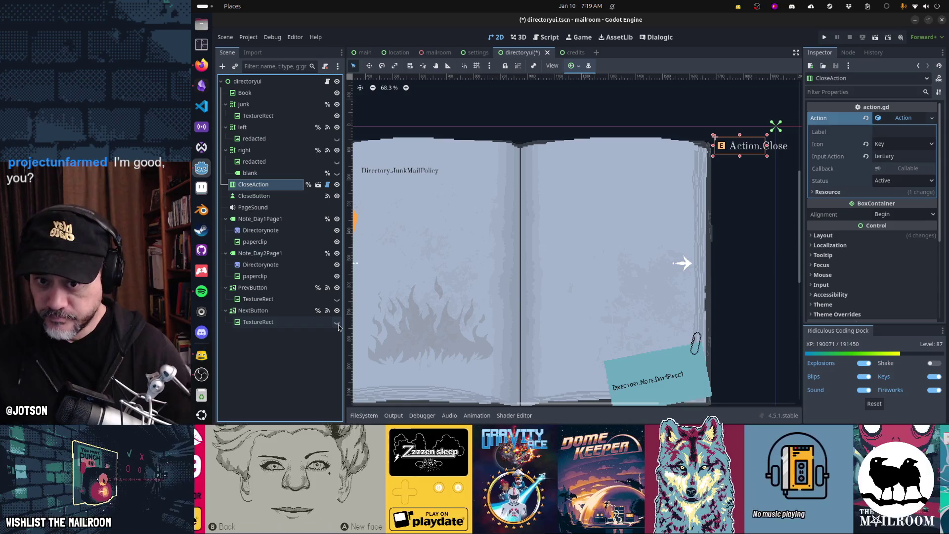
click(337, 322)
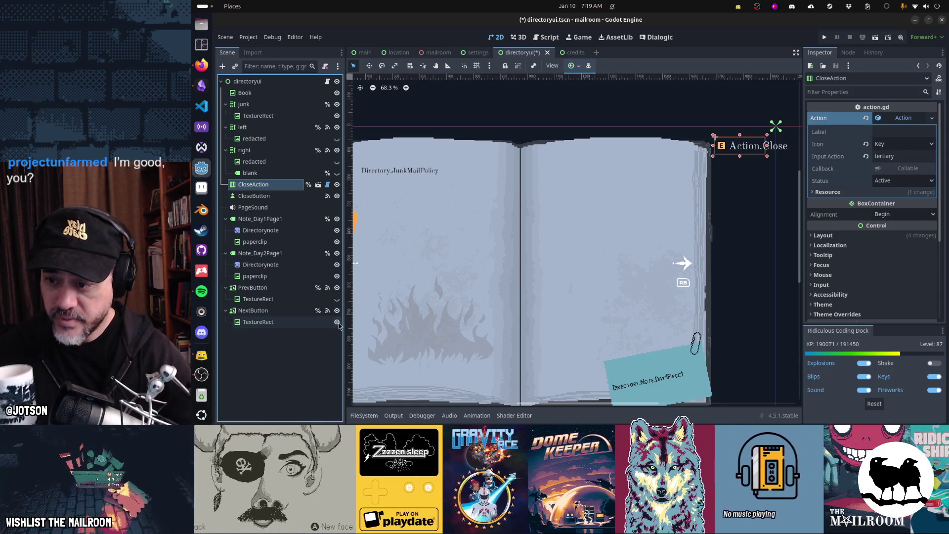
click(336, 298)
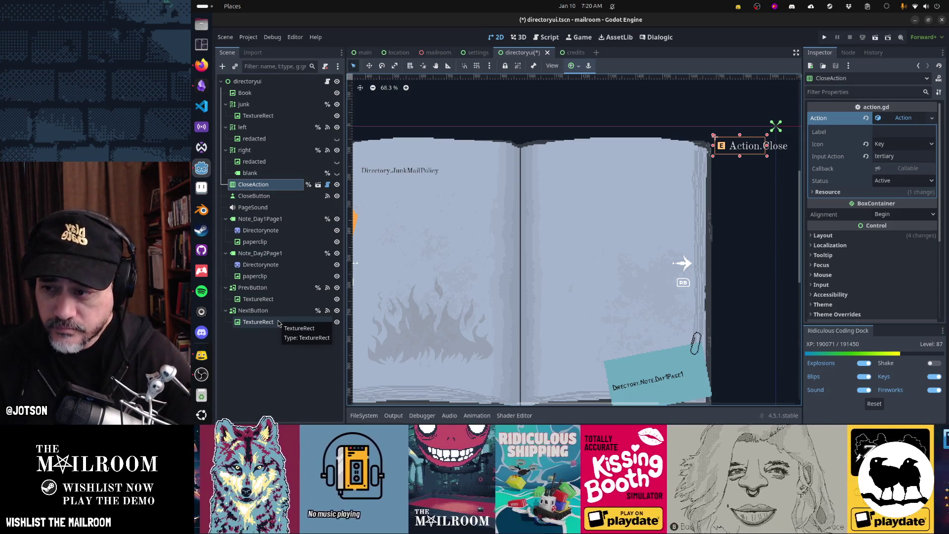
Review the project's input action mappings in Project Settings, then close it
click(249, 38)
click(264, 50)
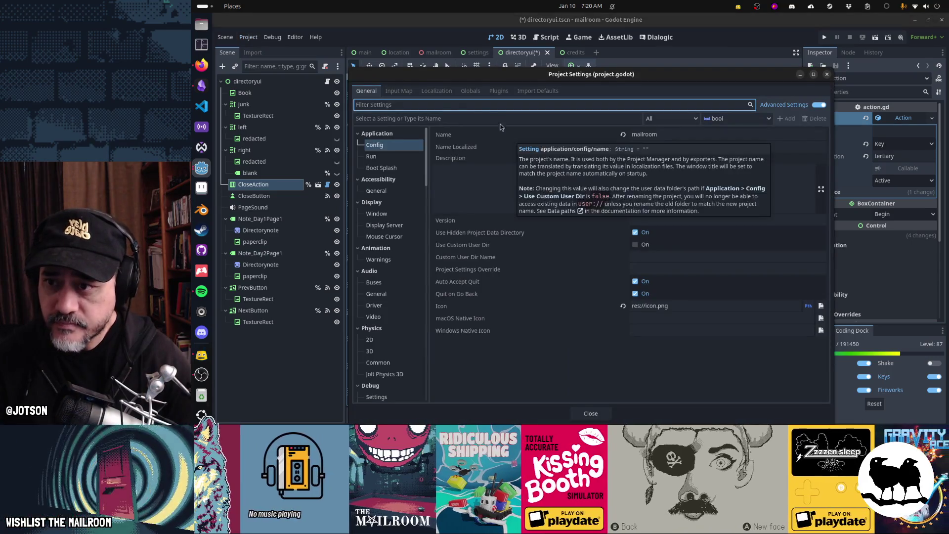
click(399, 91)
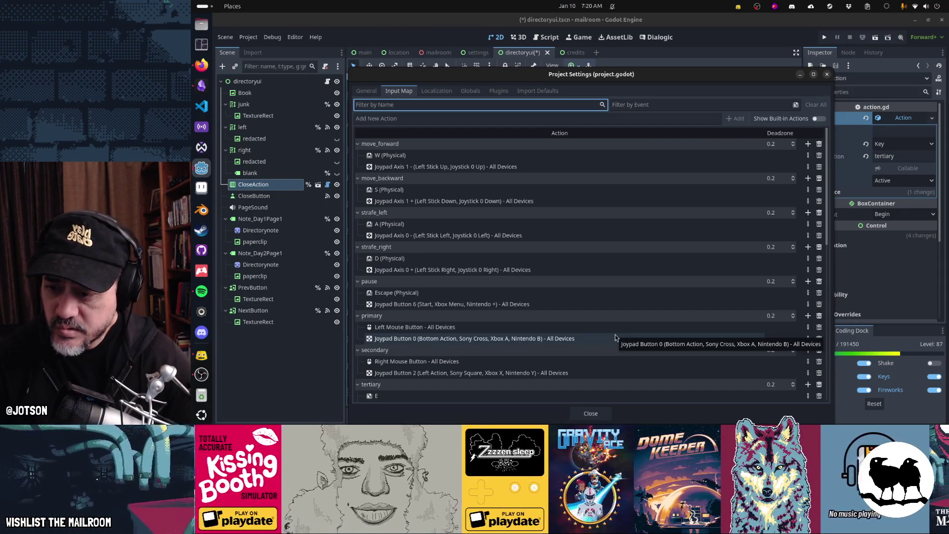
scroll(615, 334, down, 3)
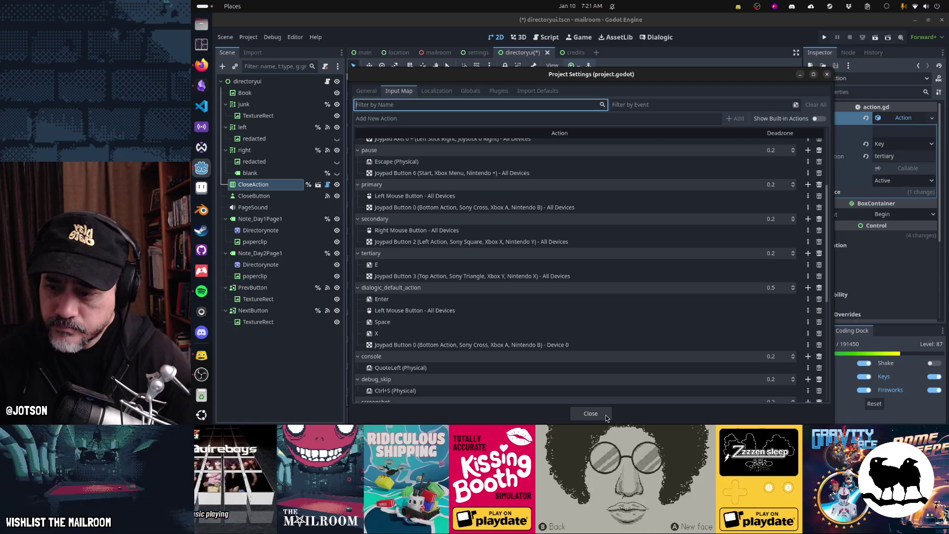
click(606, 415)
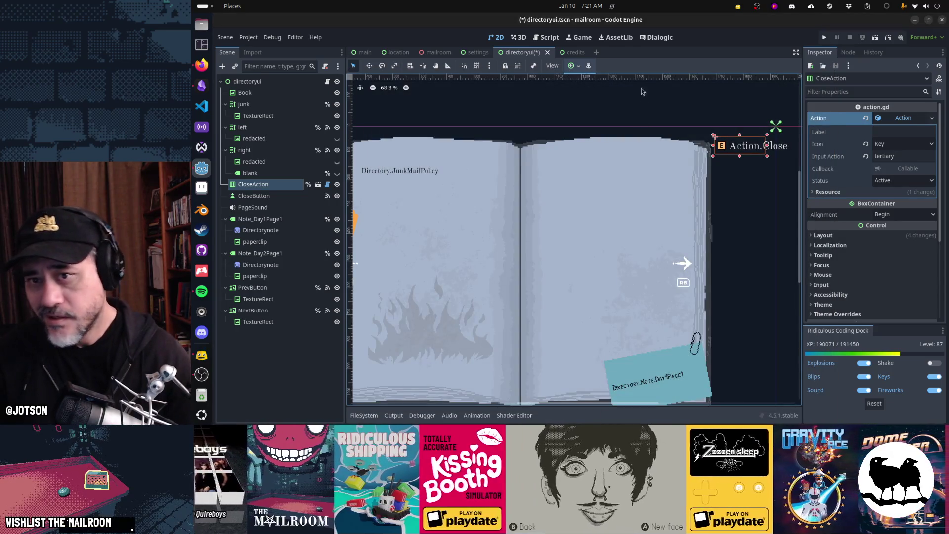
Search the AssetLib for 'input action', then change the search to 'input glyph'
click(618, 37)
click(586, 65)
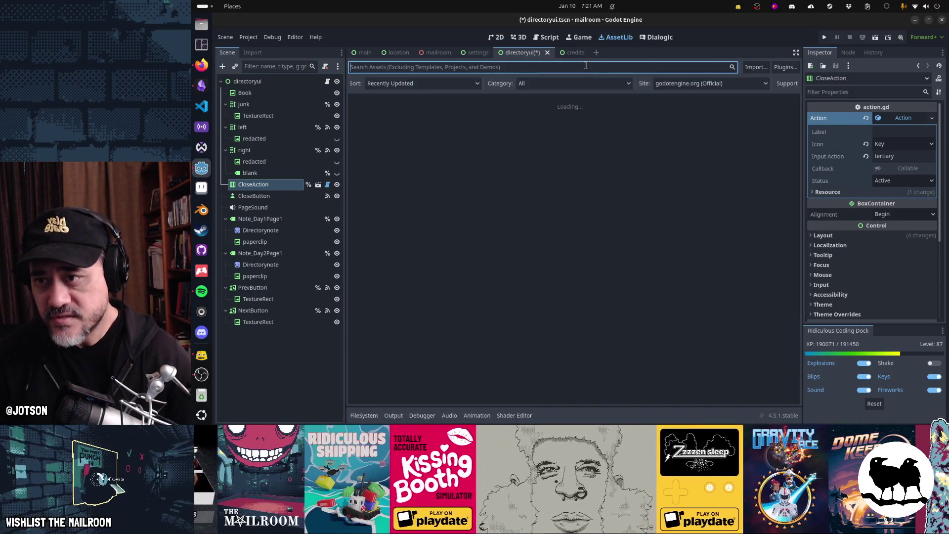
text(input )
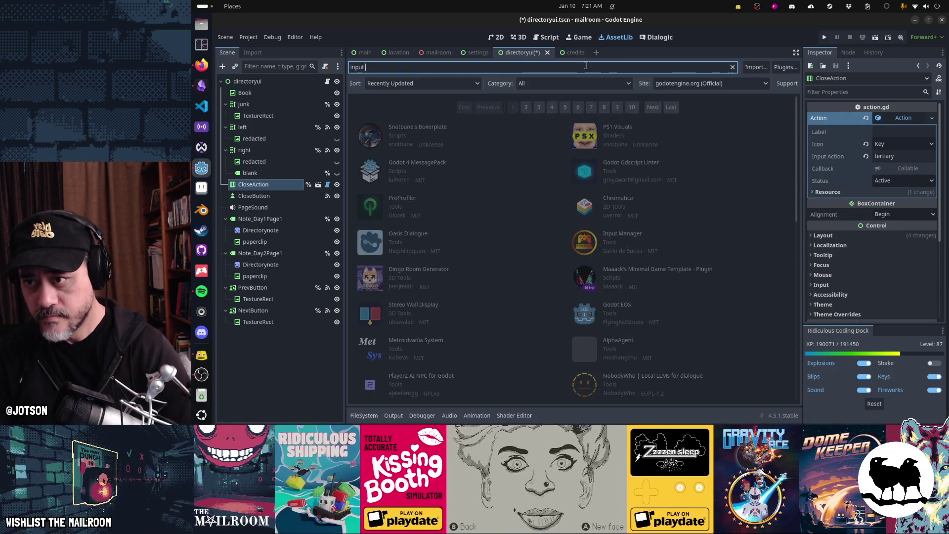
text(action)
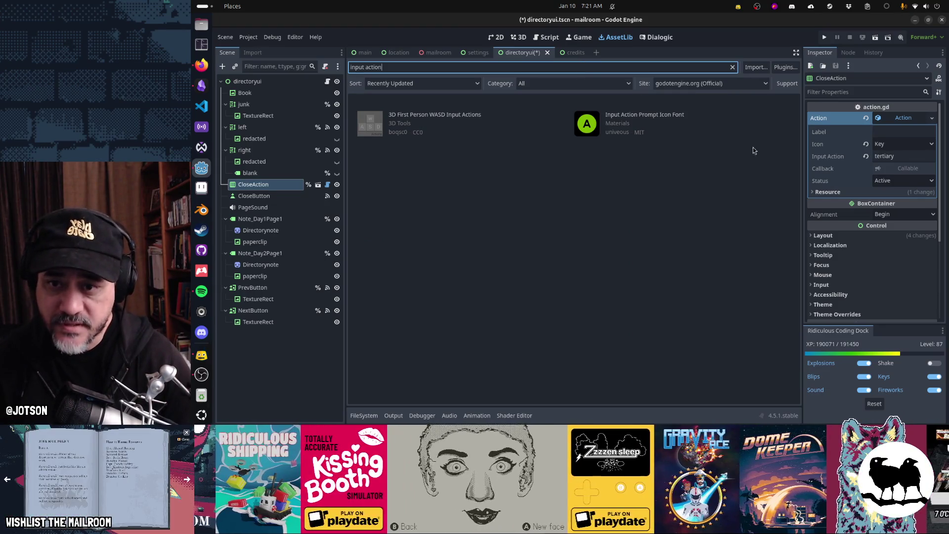
double_click(413, 71)
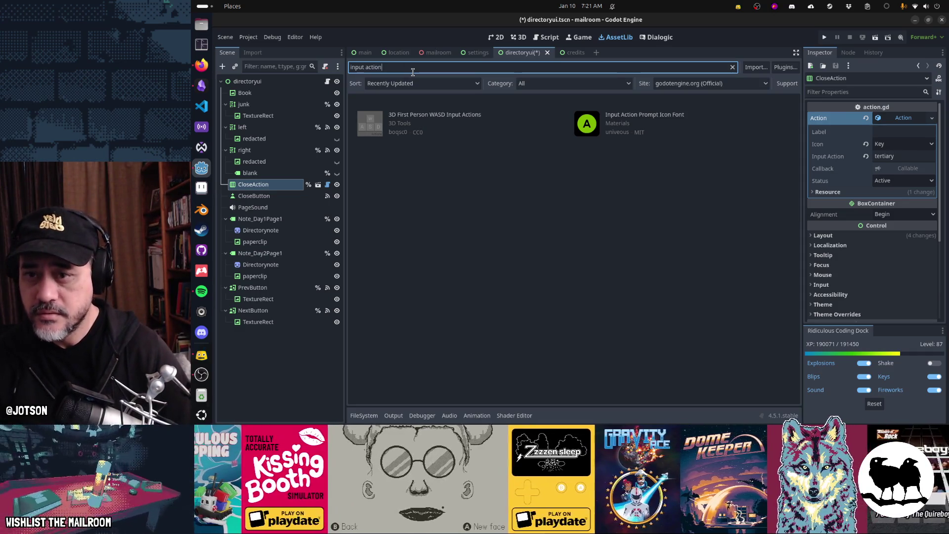
key(BackSpace)
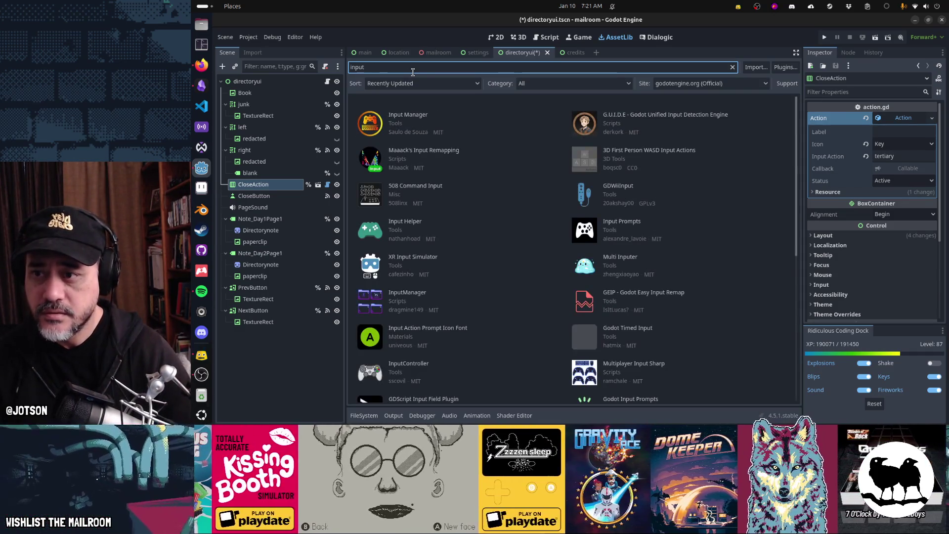
text(glyph)
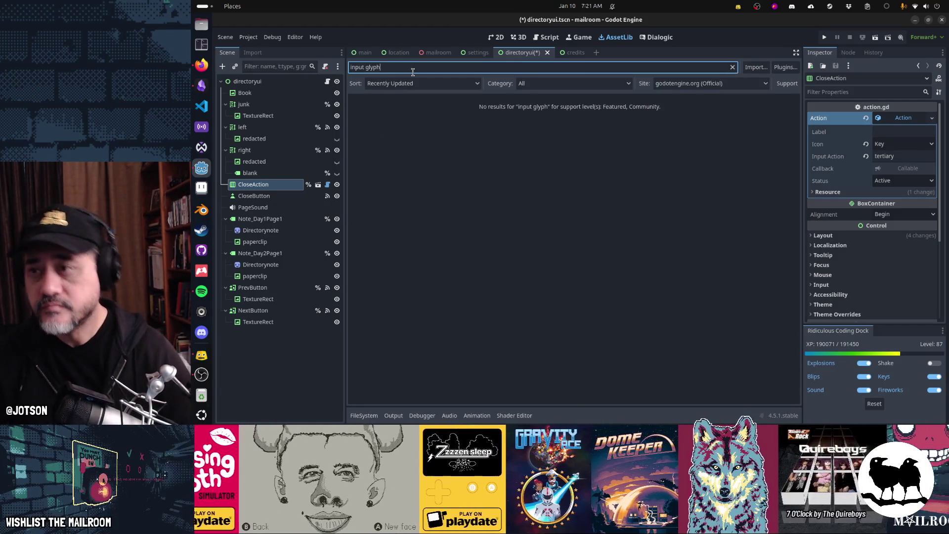
Change the AssetLib search to 'action' and filter to the Misc category
key(Home)
key(ctrl+shift+Right)
key(Delete)
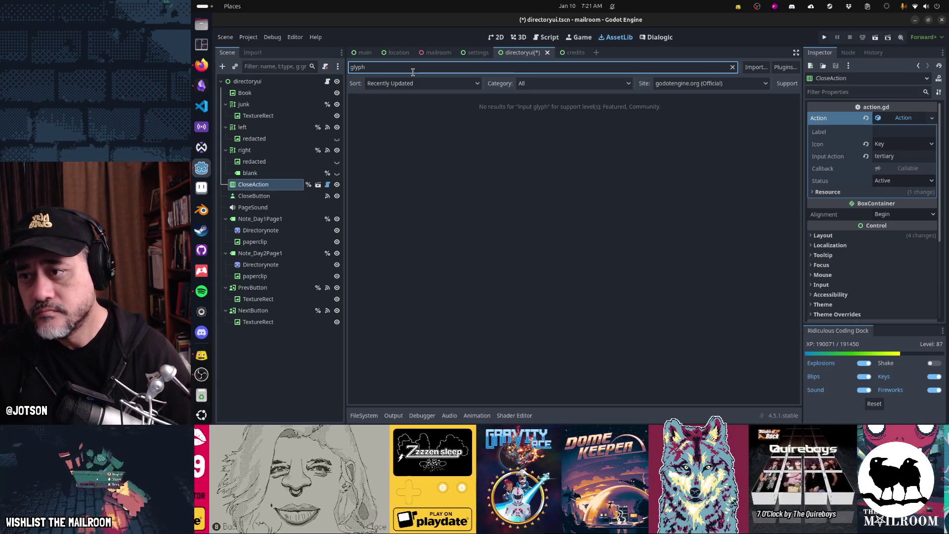
key(ctrl+a)
text(action)
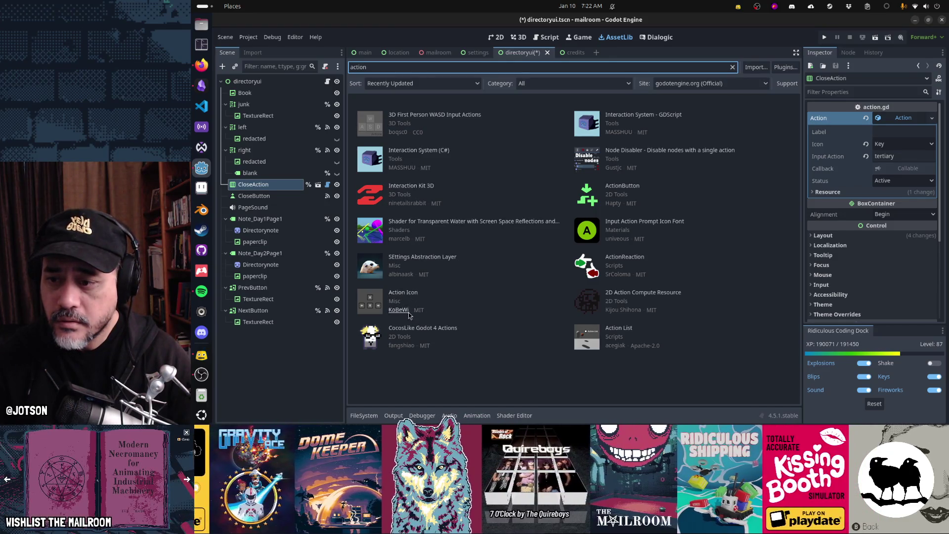
click(394, 301)
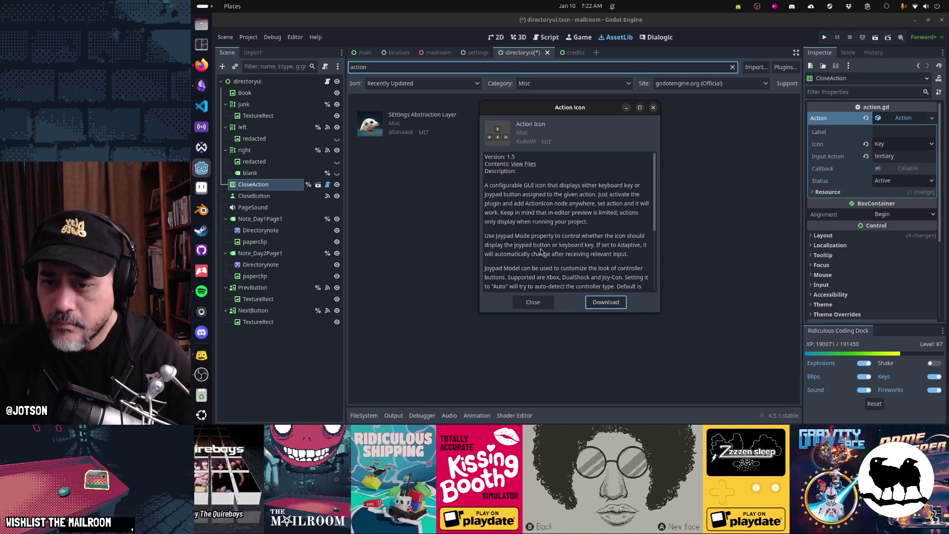
Scroll the Action Icon description, highlight the note on refreshing all visible icons, and close it
scroll(540, 252, down, 3)
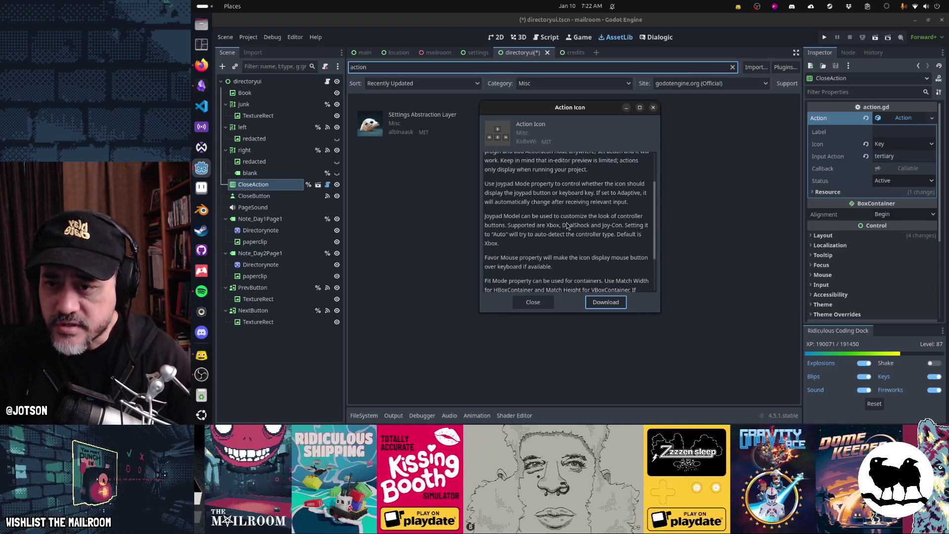
scroll(566, 222, down, 2)
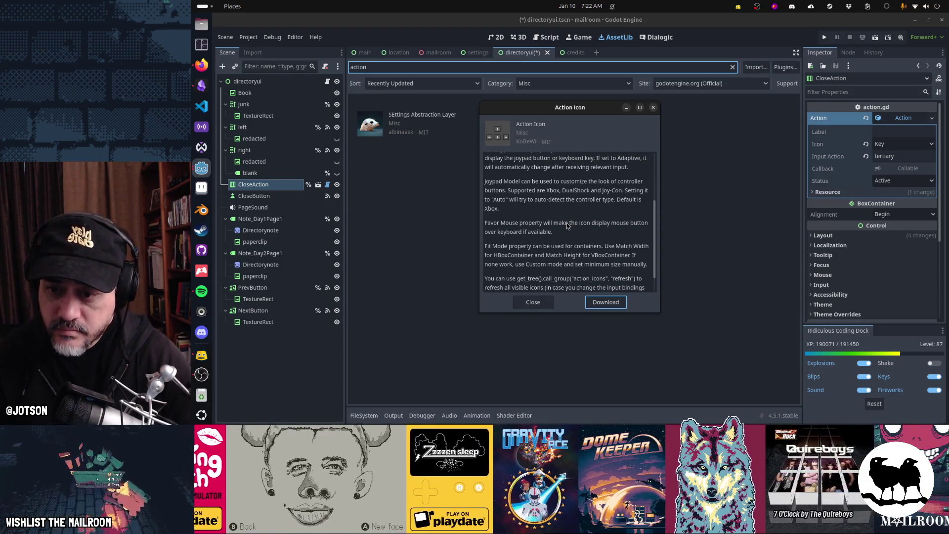
scroll(566, 222, down, 1)
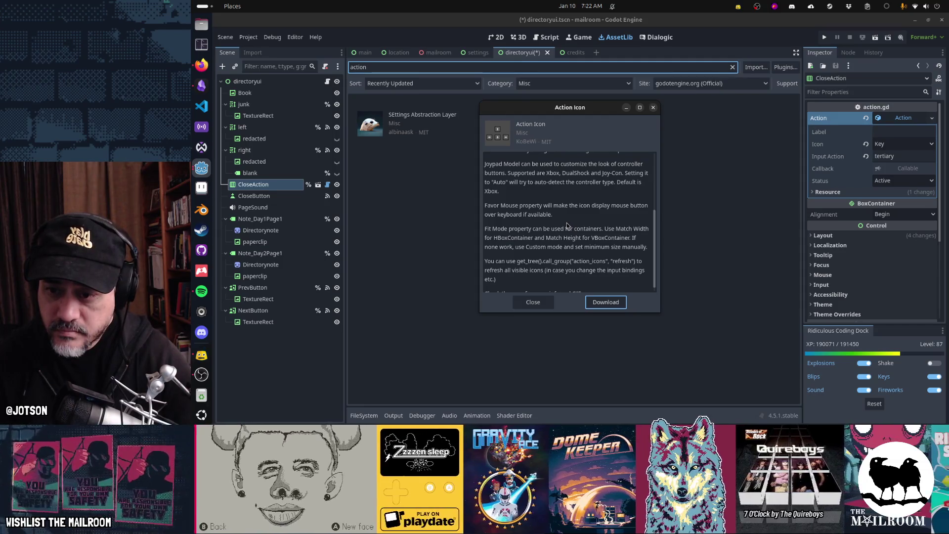
mouse_move(509, 262)
mouse_down()
mouse_move(533, 271)
mouse_move(534, 284)
mouse_move(474, 262)
mouse_up()
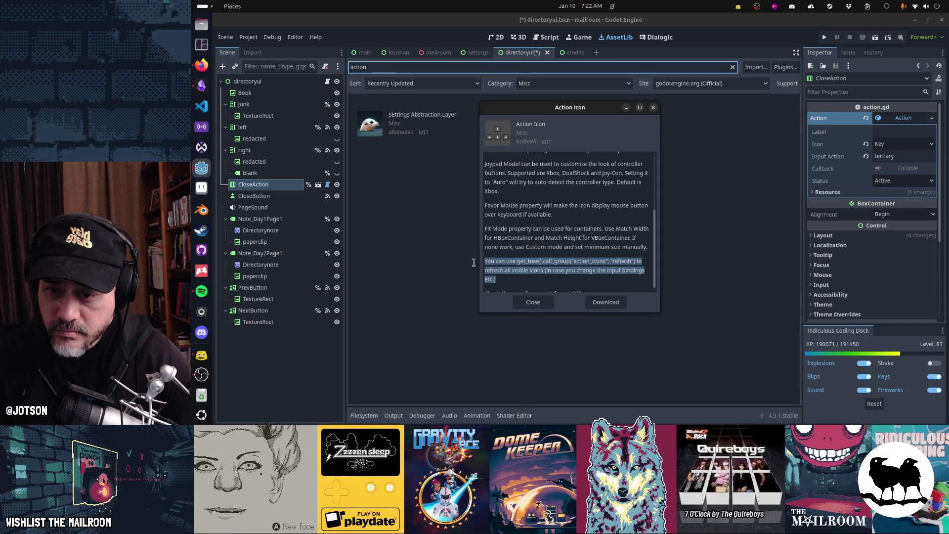
scroll(605, 245, down, 1)
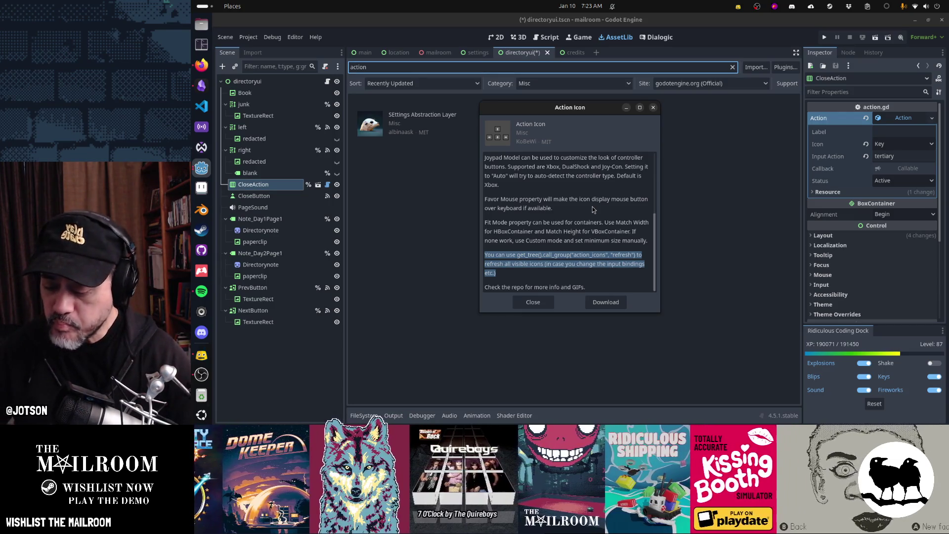
click(533, 302)
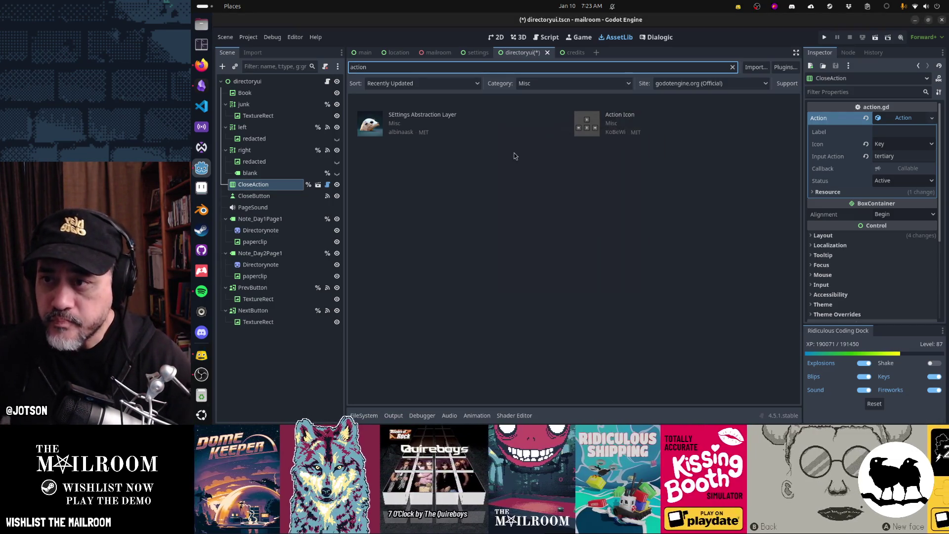
Search AssetLib for 'icon' across All categories and open the Controller Icons asset
key(ctrl+a)
text(icon)
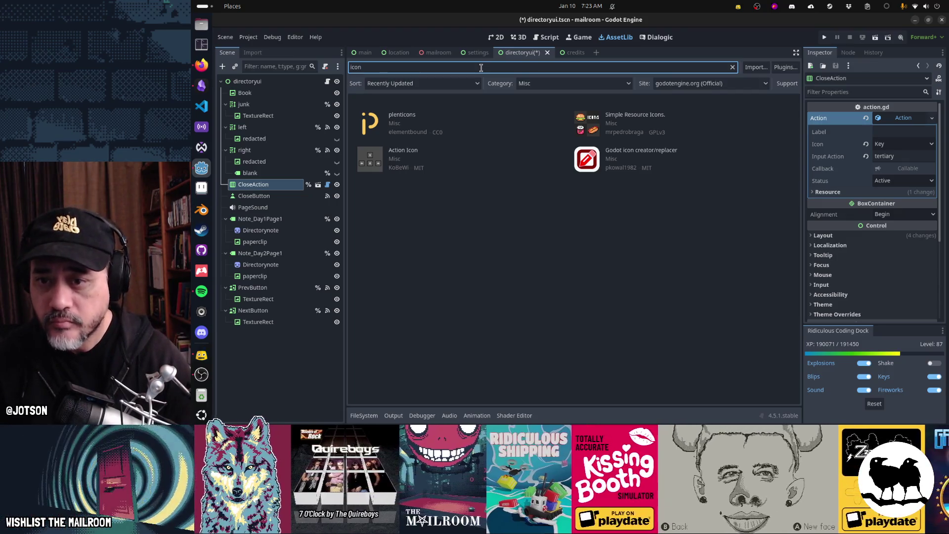
key(ctrl+a)
text(input)
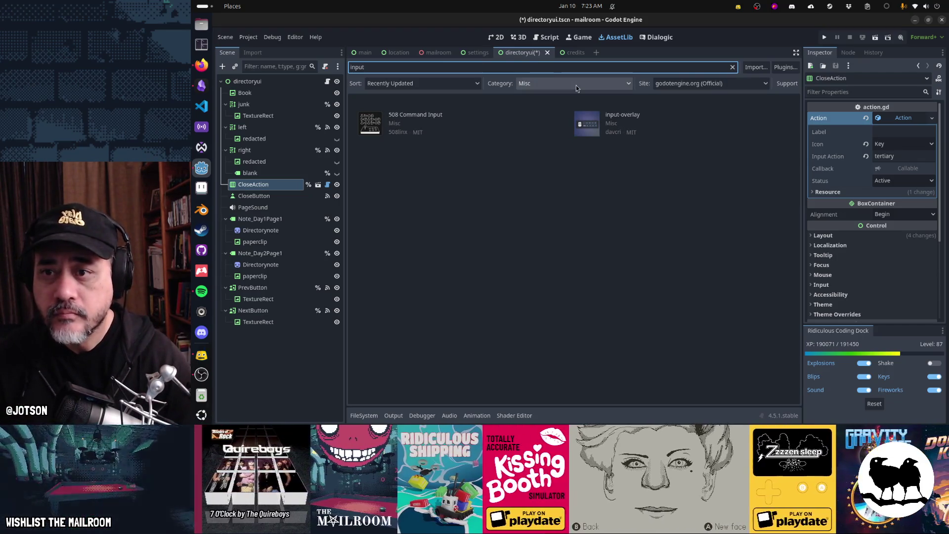
click(576, 86)
click(528, 95)
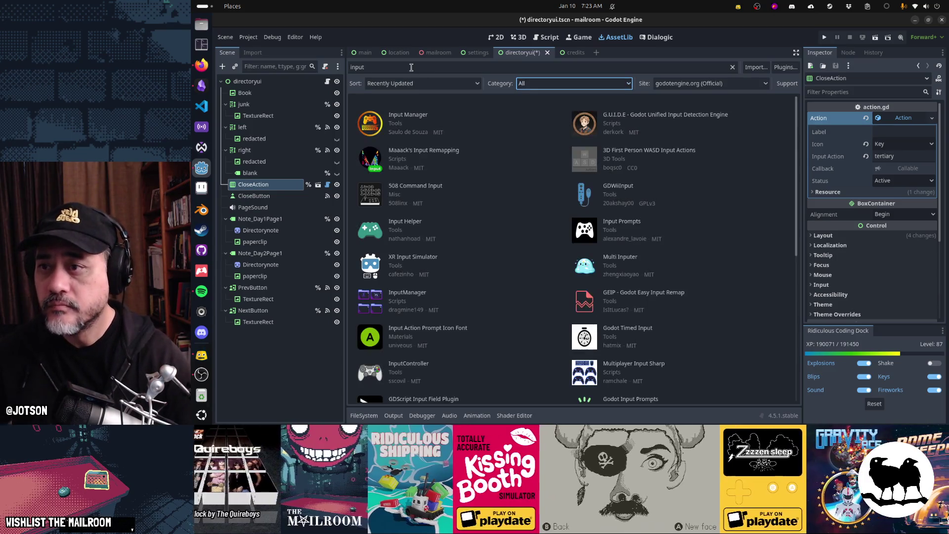
double_click(411, 67)
text(icon)
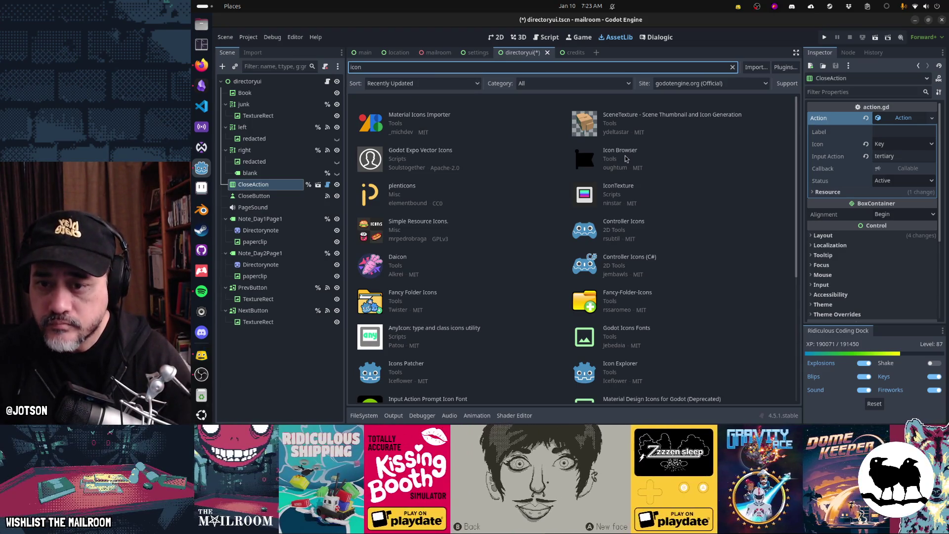
click(646, 220)
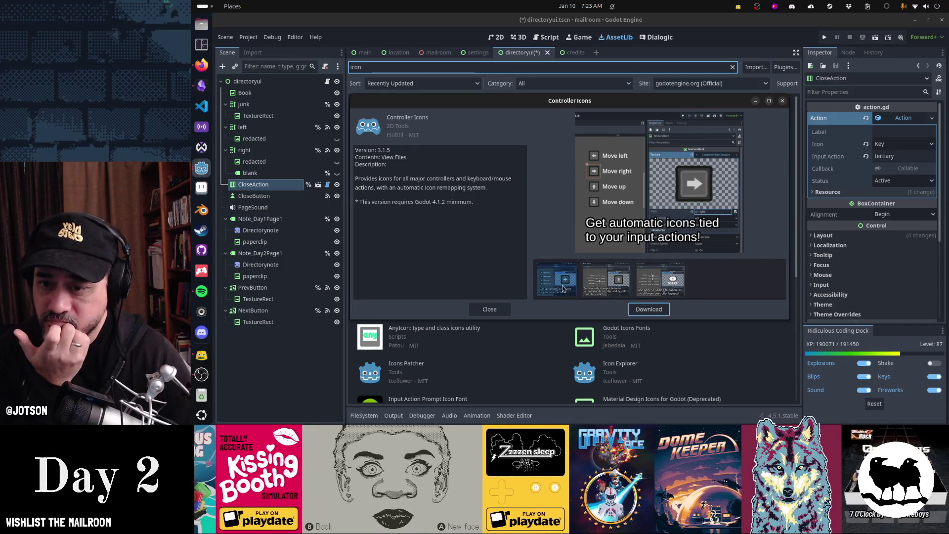
View the second and third Controller Icons screenshots, then show its controller_icons GitHub repo in Firefox
click(591, 284)
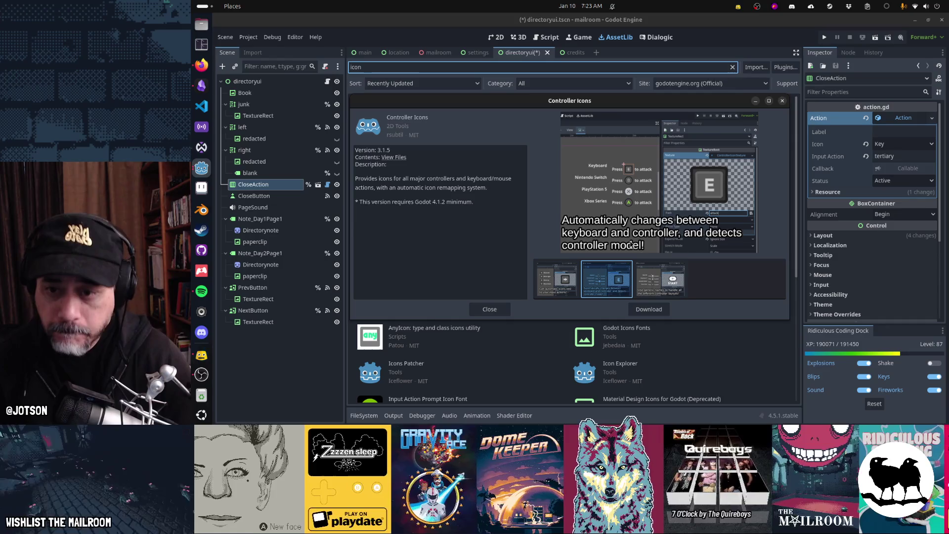
click(659, 270)
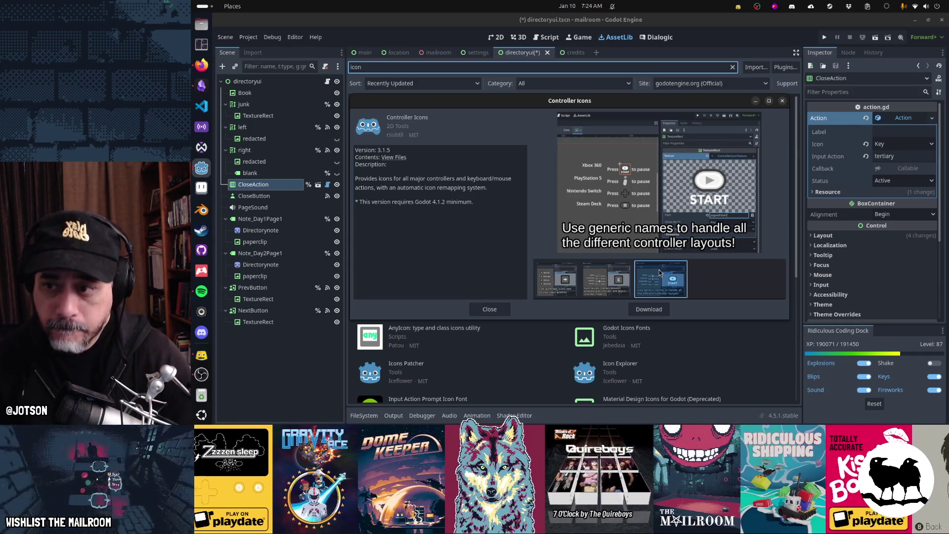
click(606, 278)
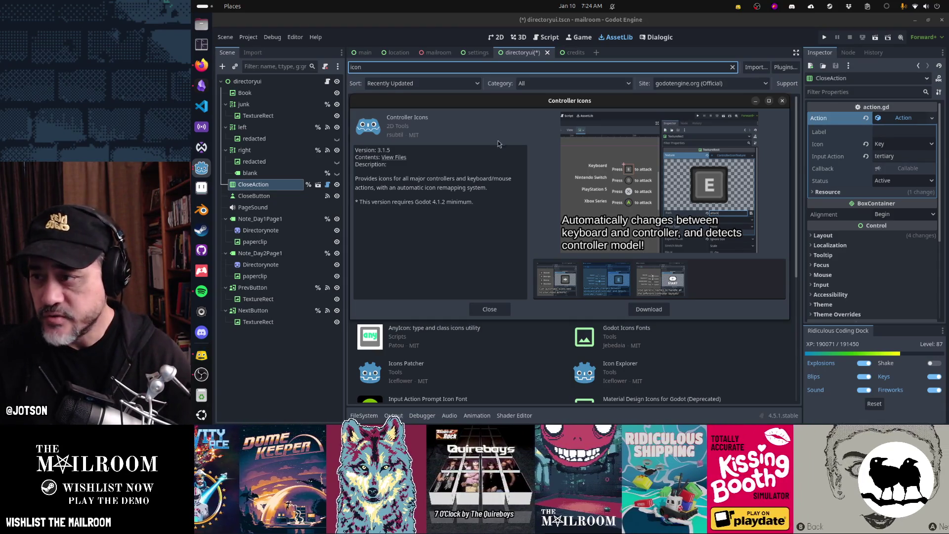
click(201, 65)
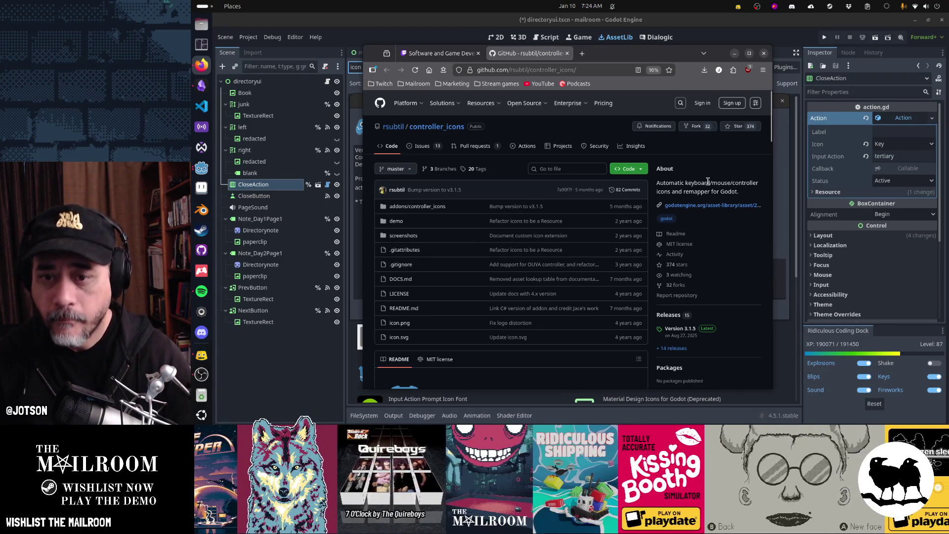
Read Sprite.gd and Button.gd in the repository's addons/controller_icons/objects folder
scroll(708, 182, down, 3)
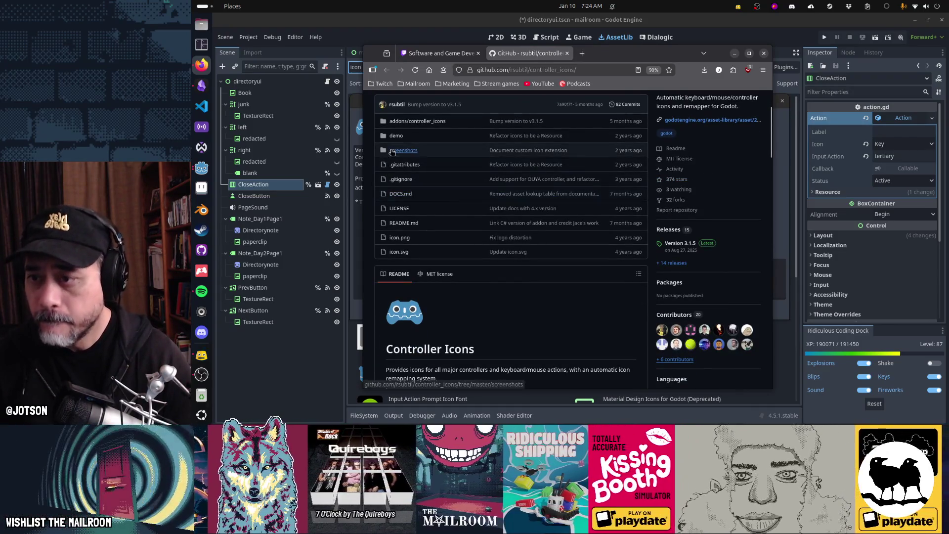
click(410, 121)
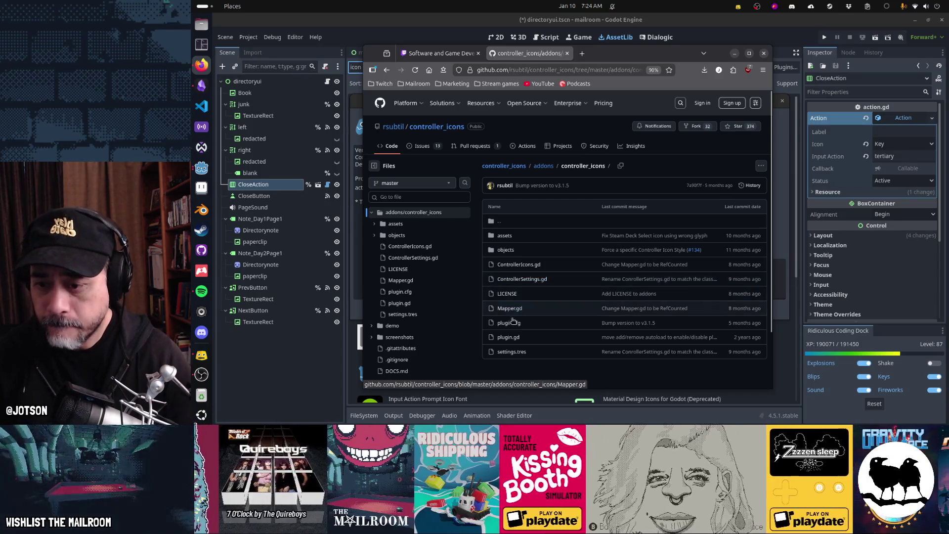
click(505, 250)
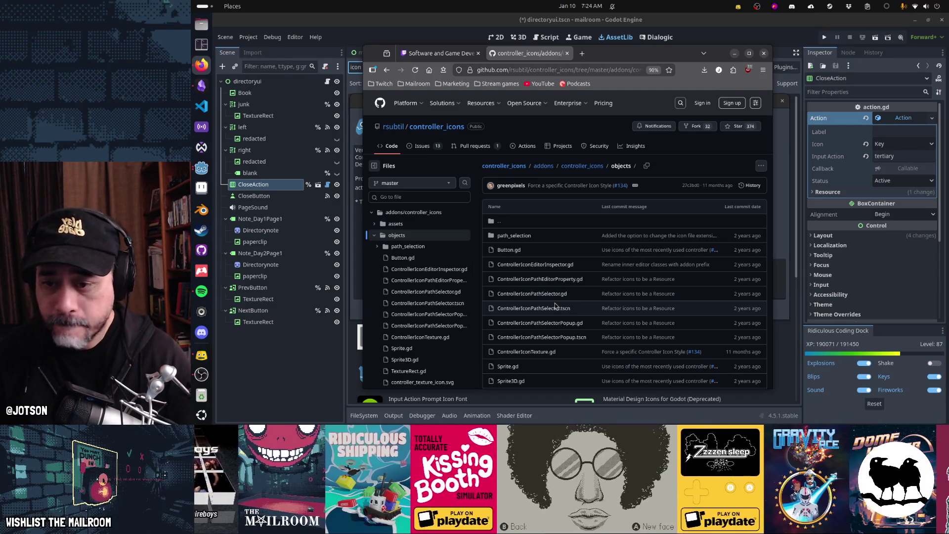
scroll(555, 305, down, 2)
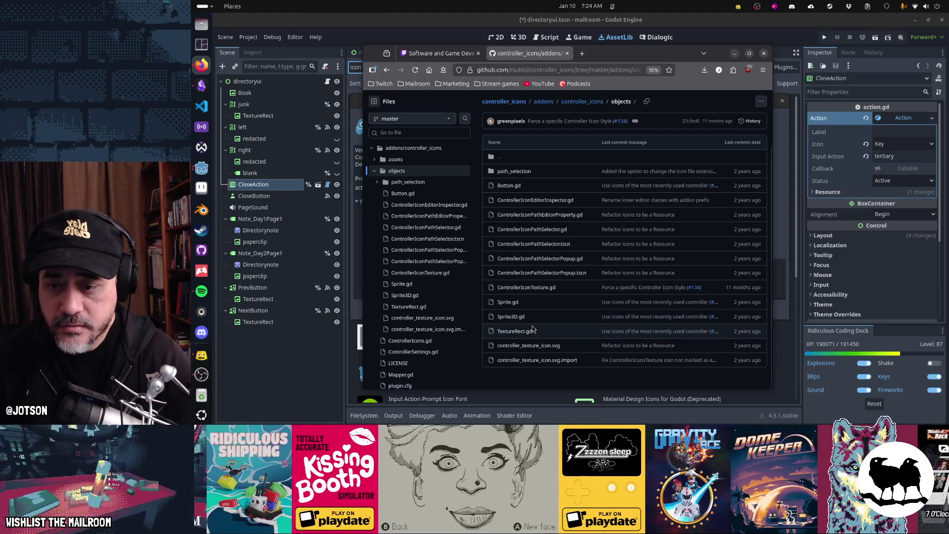
click(511, 302)
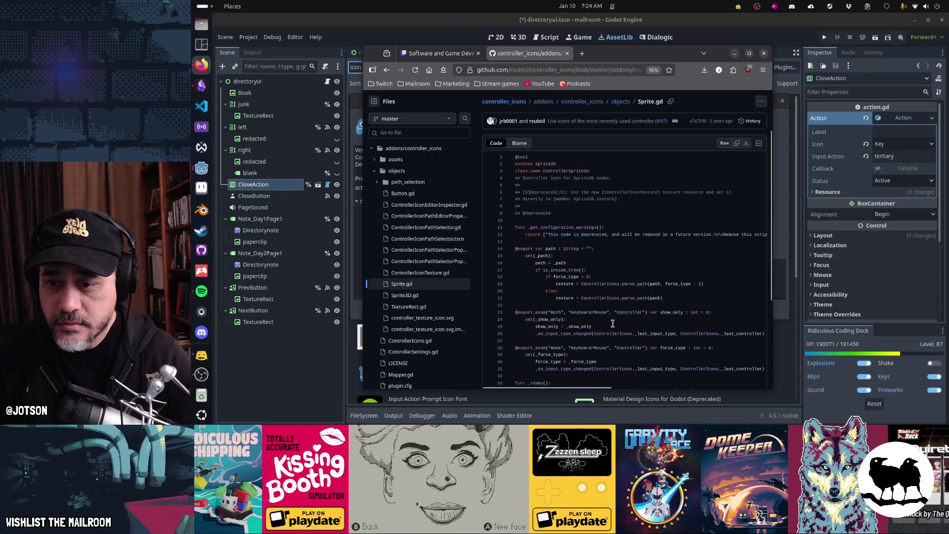
scroll(613, 323, down, 3)
key(alt+Left)
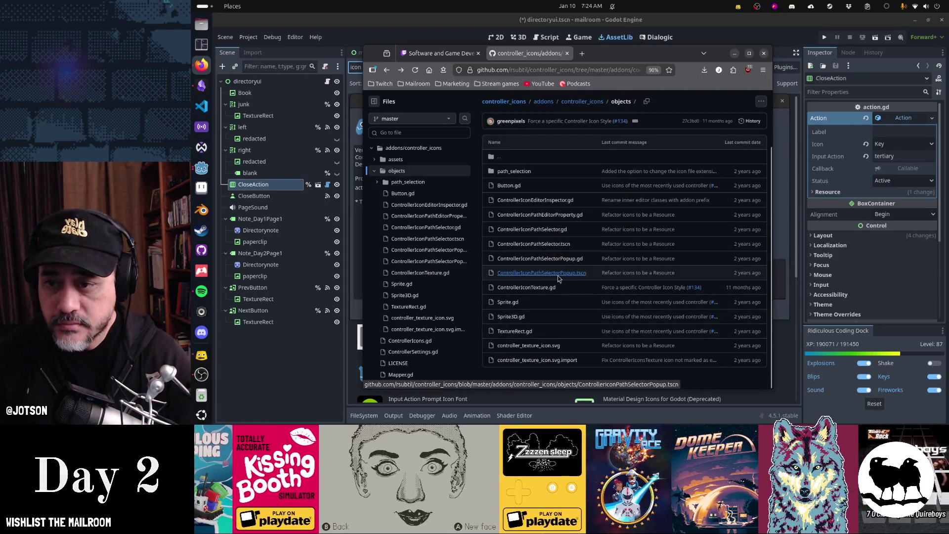
click(554, 186)
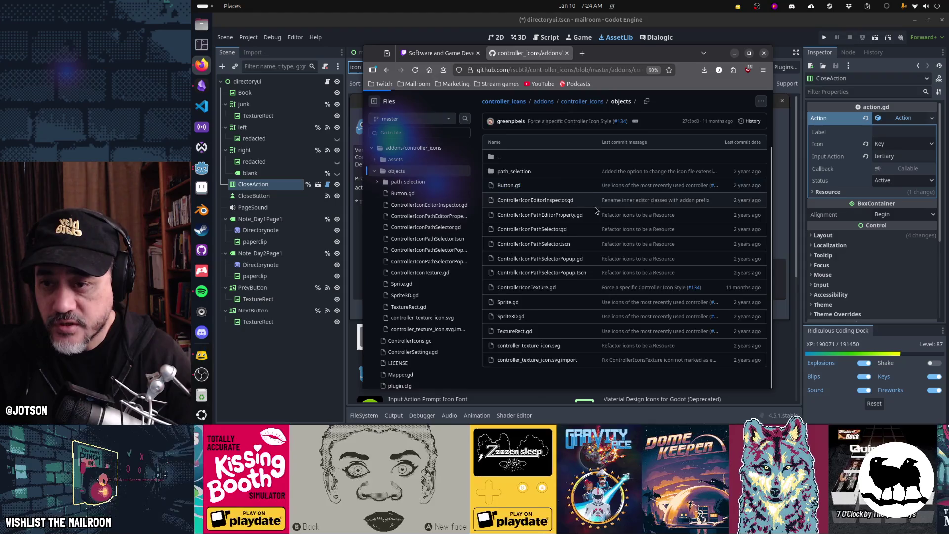
scroll(636, 278, down, 3)
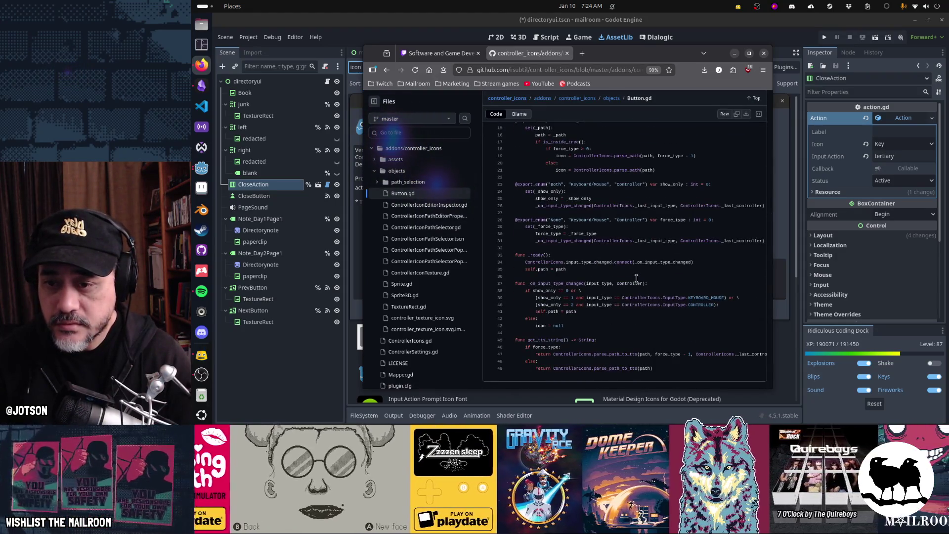
key(alt+Left)
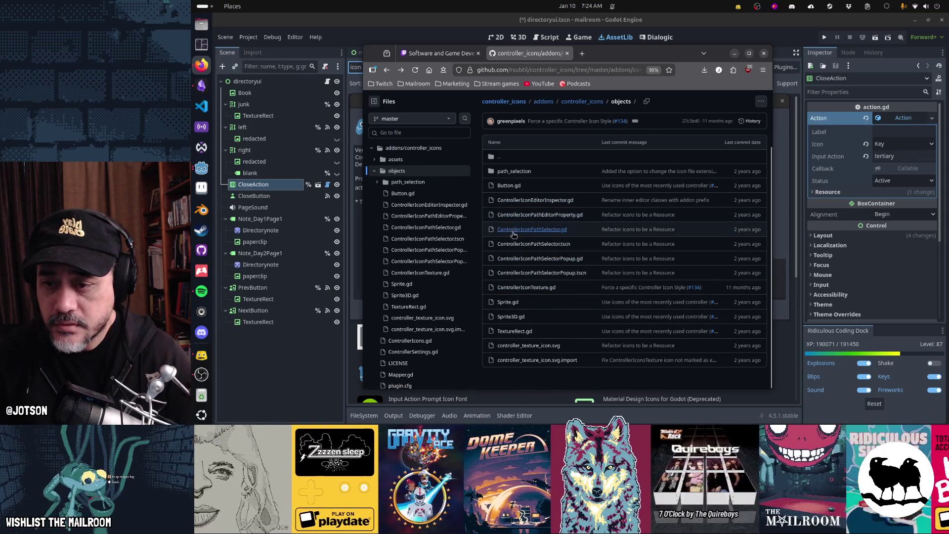
Read ControllerIcons.gd in the controller_icons folder, then switch back to the Godot window
scroll(529, 322, up, 2)
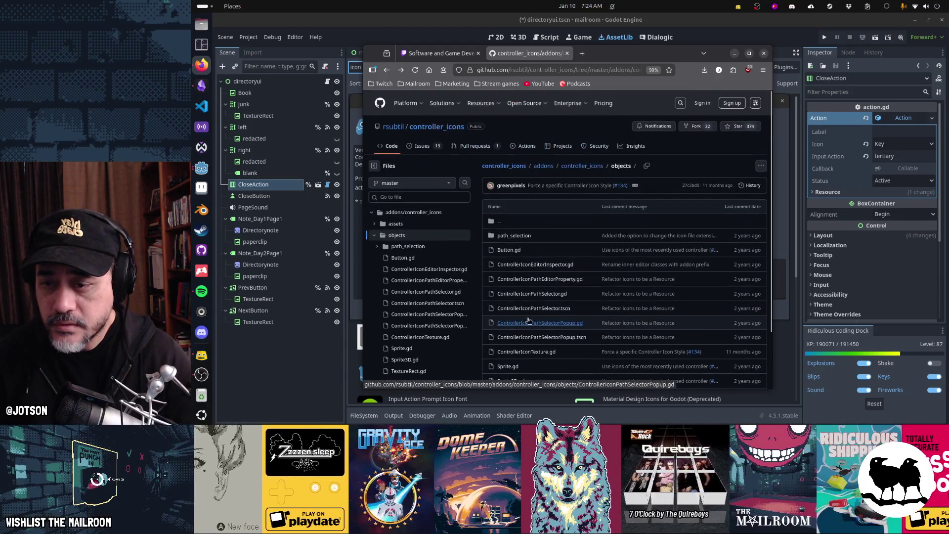
click(499, 220)
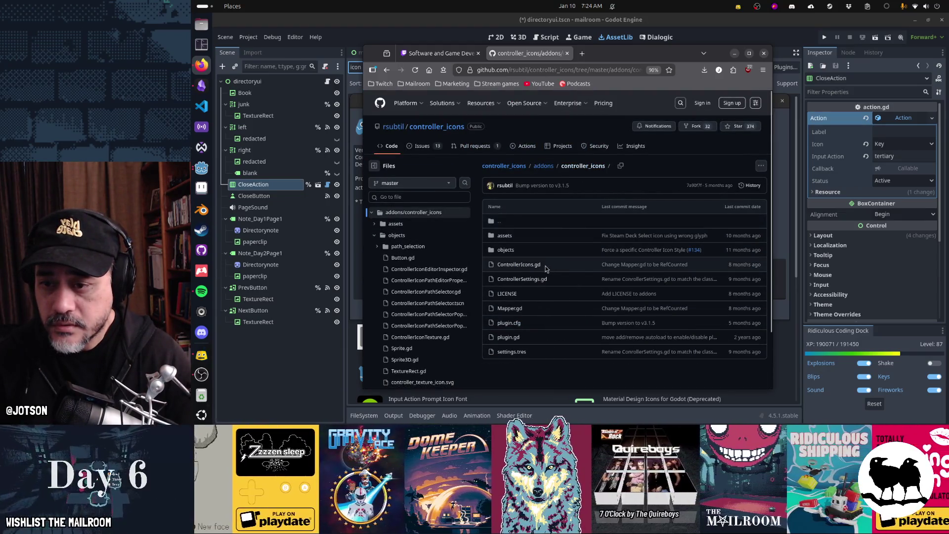
click(525, 265)
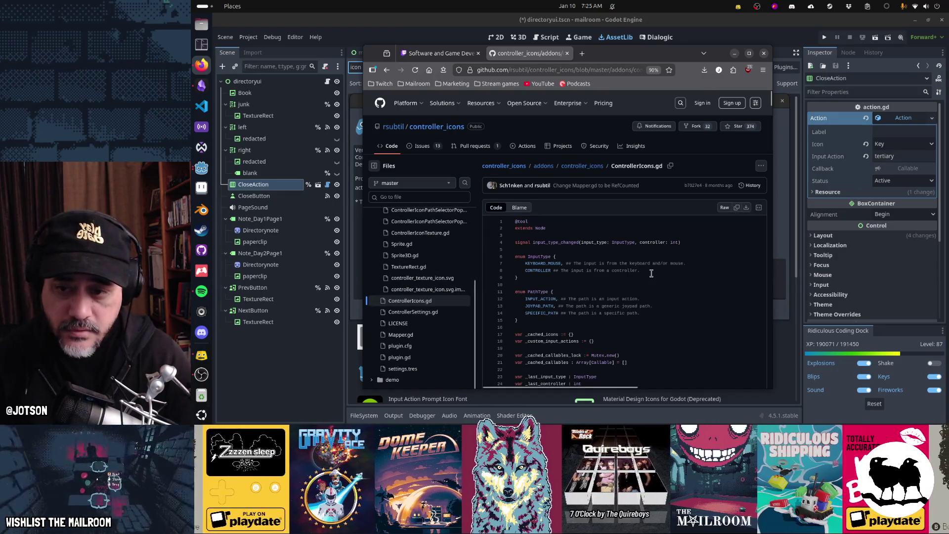
scroll(651, 274, down, 4)
scroll(651, 274, down, 4)
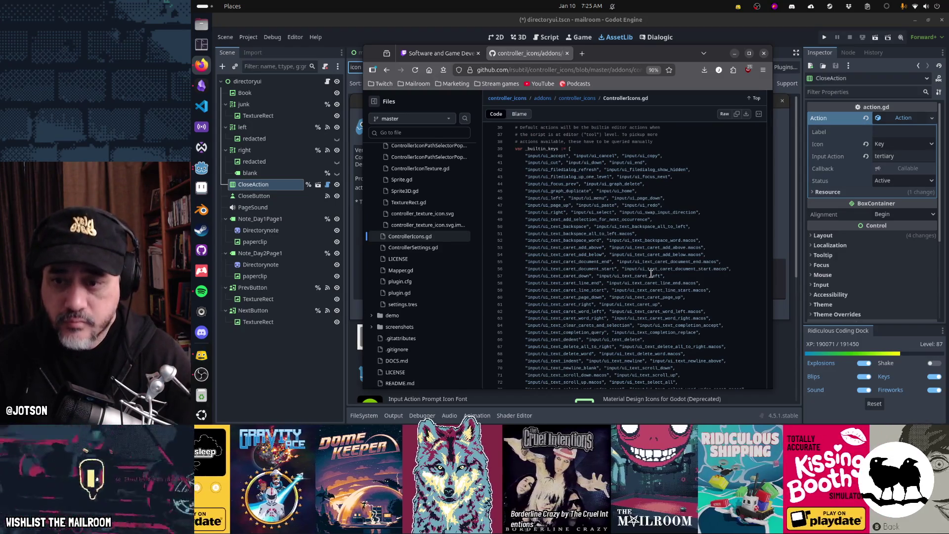
scroll(650, 273, down, 6)
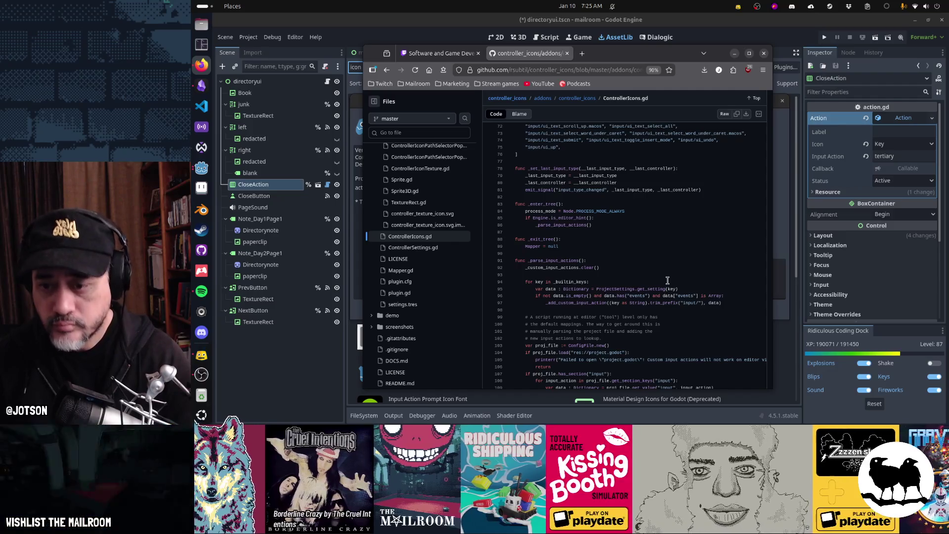
scroll(667, 281, up, 10)
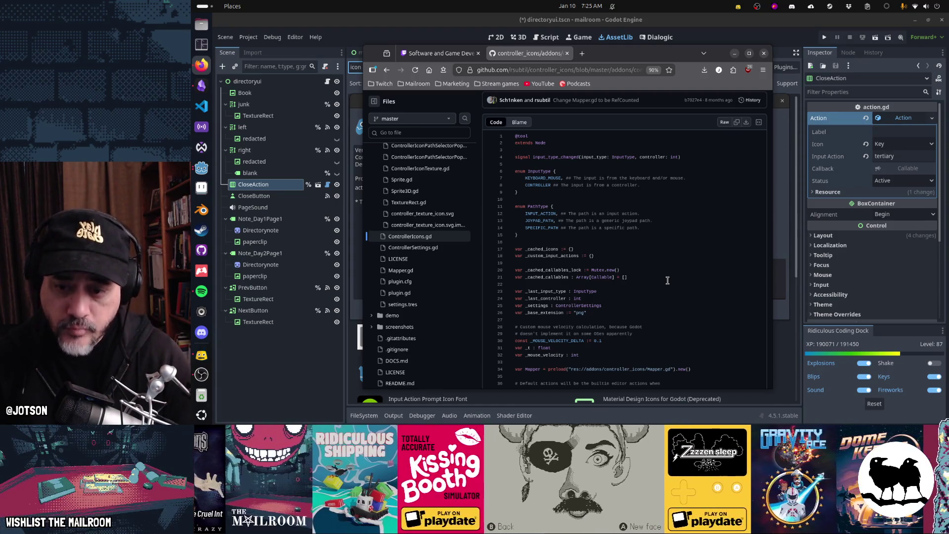
click(678, 26)
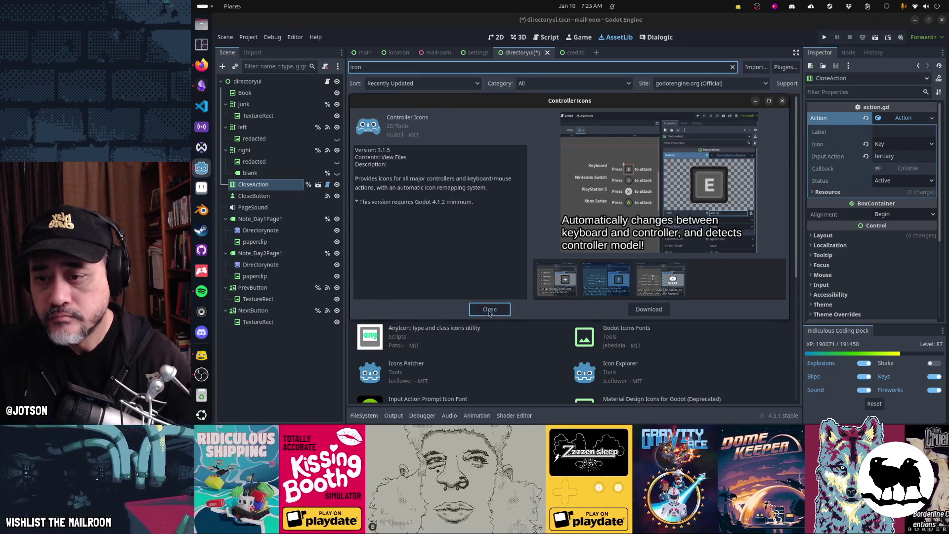
Close the Controller Icons details and switch to the 2D view of the book scene
click(484, 308)
click(496, 37)
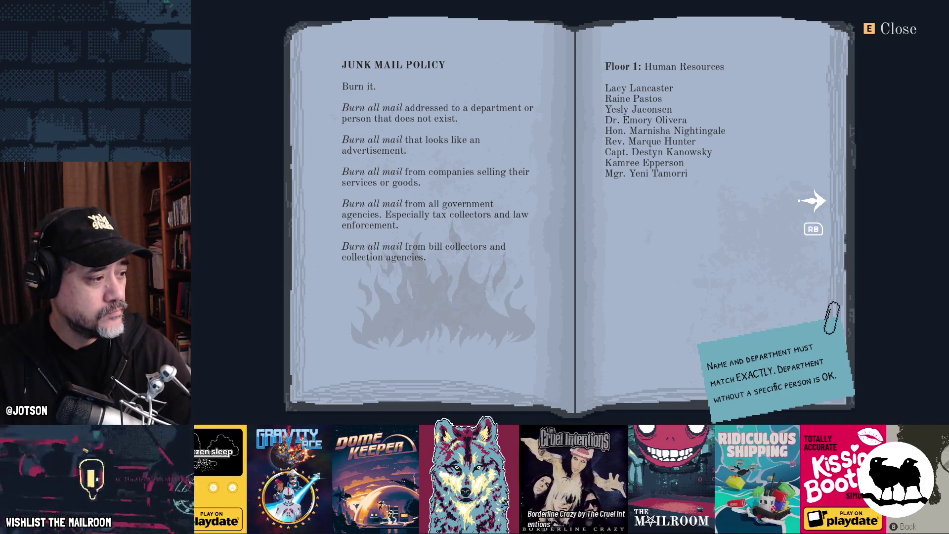
Flip the directory book forward, back to Junk Mail Policy, then quit the game with F8
click(657, 145)
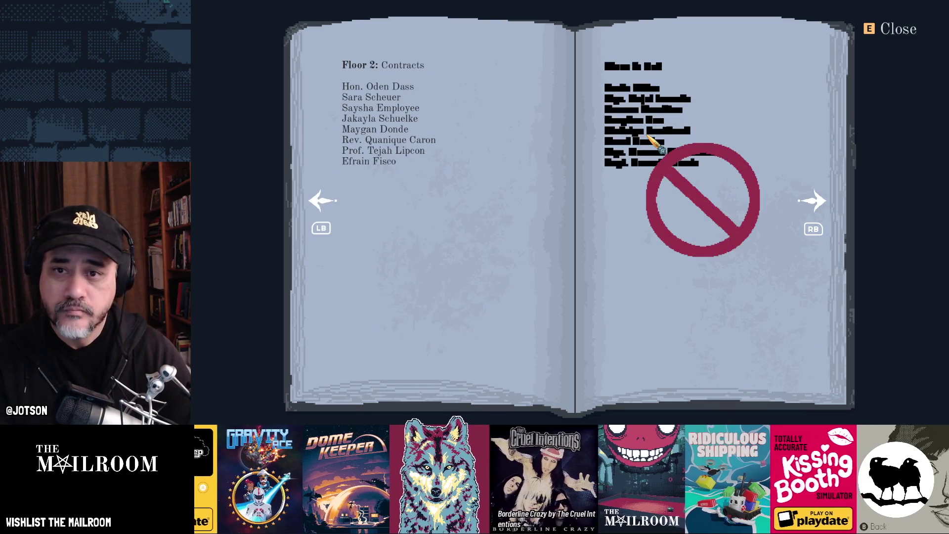
click(402, 185)
key(F8)
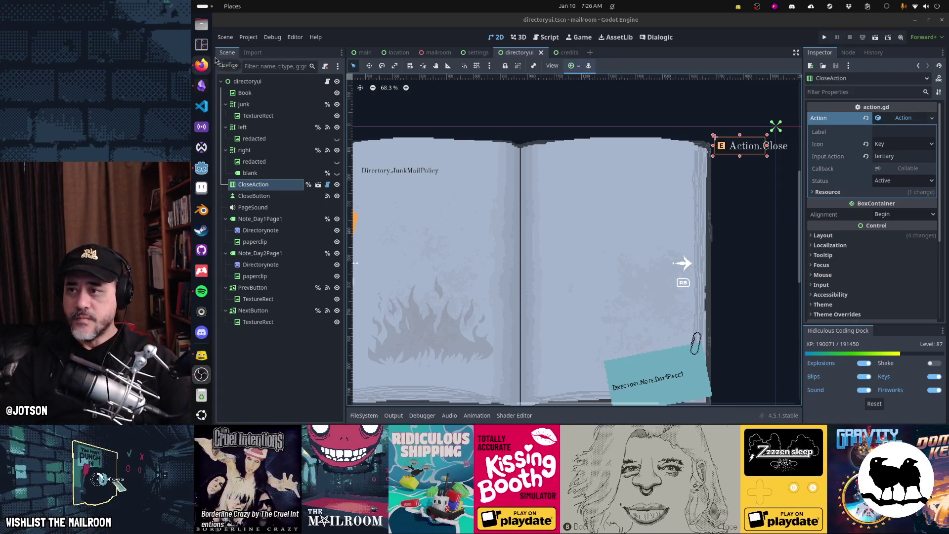
Open Project Settings from the Project menu to view the Input Map actions
click(248, 37)
click(262, 50)
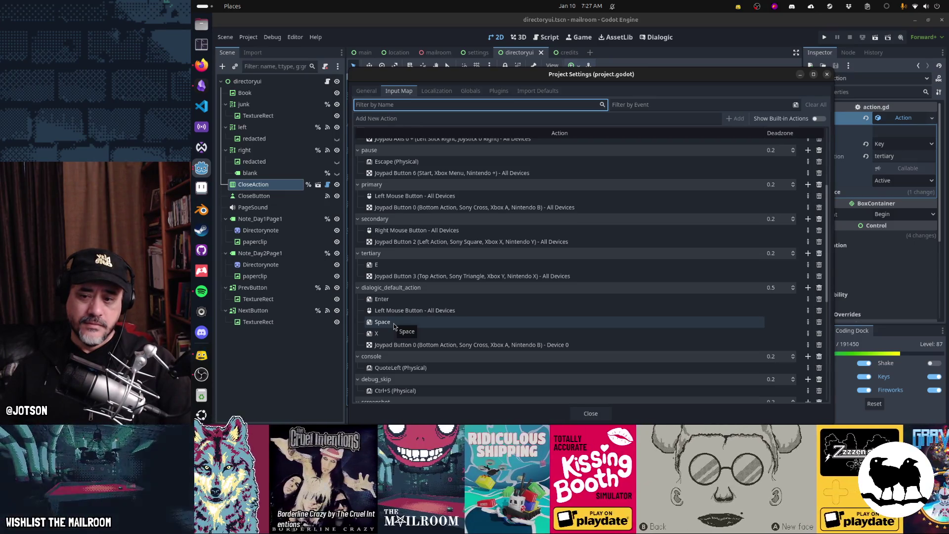
Scroll through the input actions, then enable Show Built-in Actions to list the ui_ actions
scroll(394, 325, down, 3)
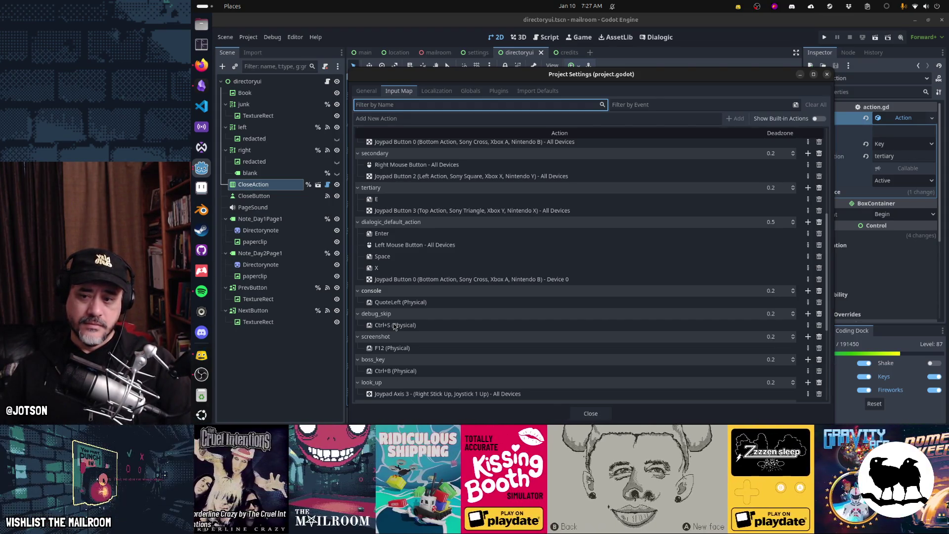
scroll(394, 325, down, 6)
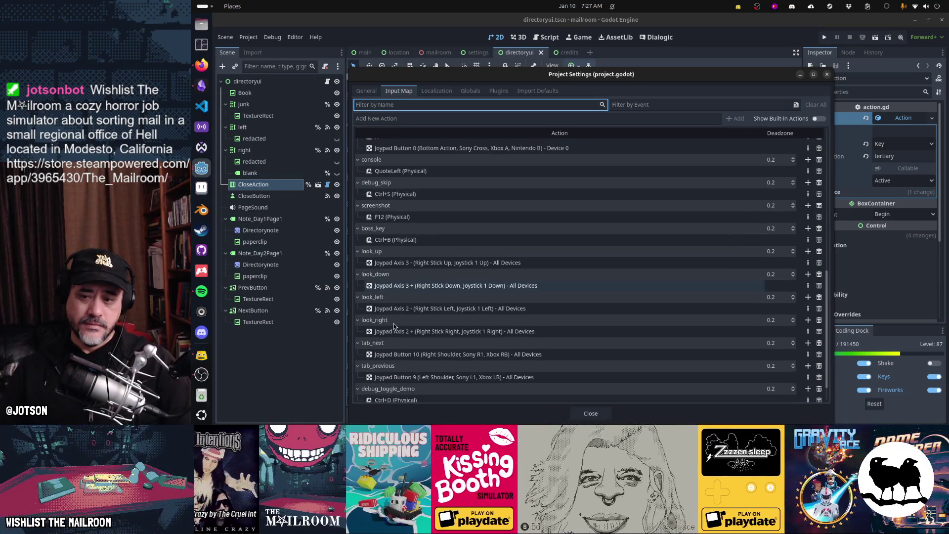
scroll(393, 326, down, 2)
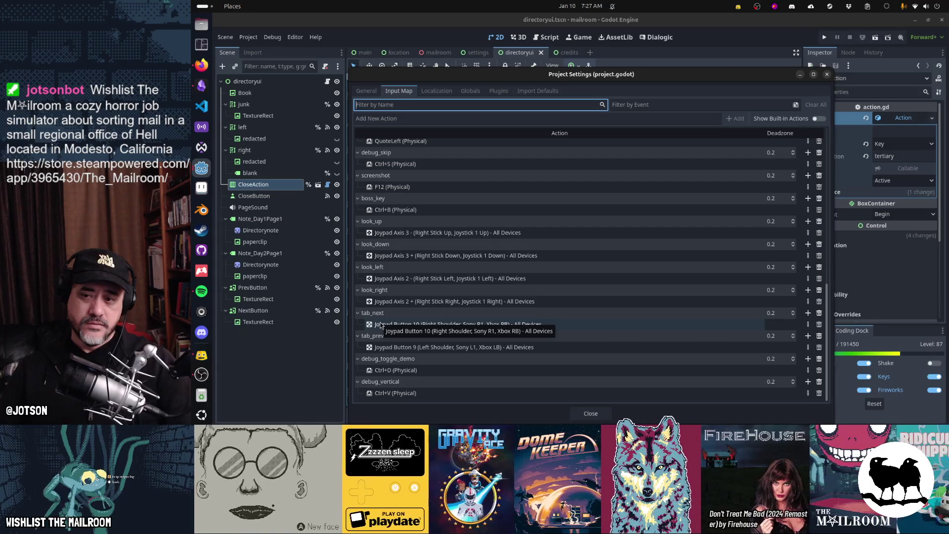
scroll(402, 264, up, 5)
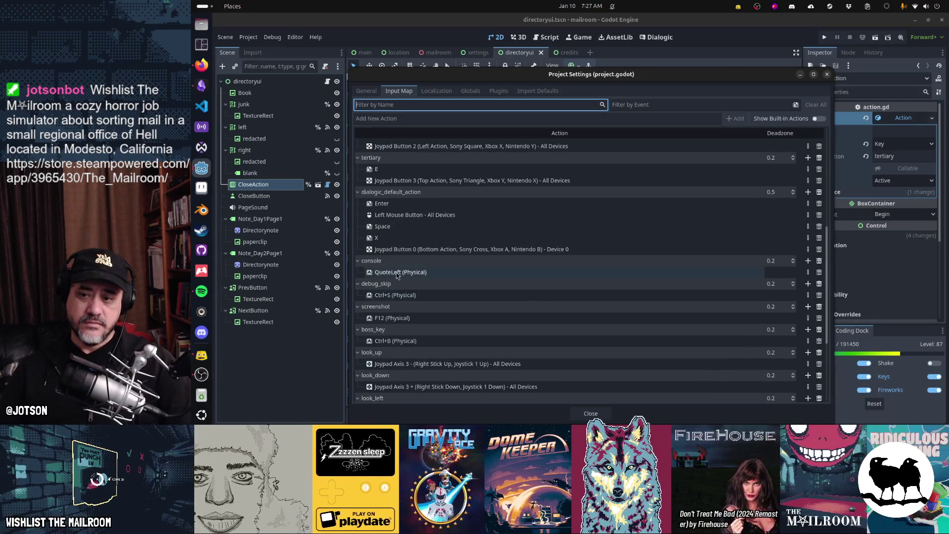
scroll(390, 293, up, 4)
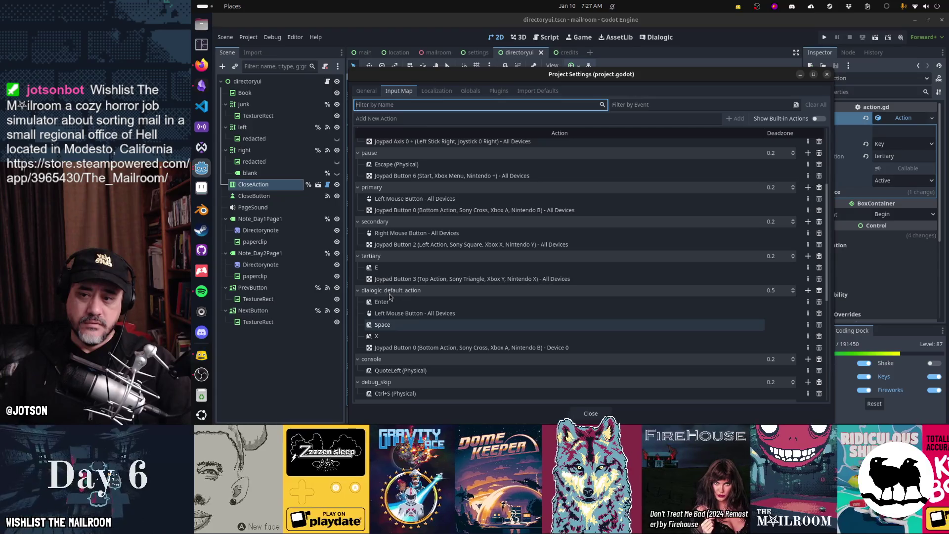
scroll(388, 292, up, 4)
scroll(387, 293, up, 2)
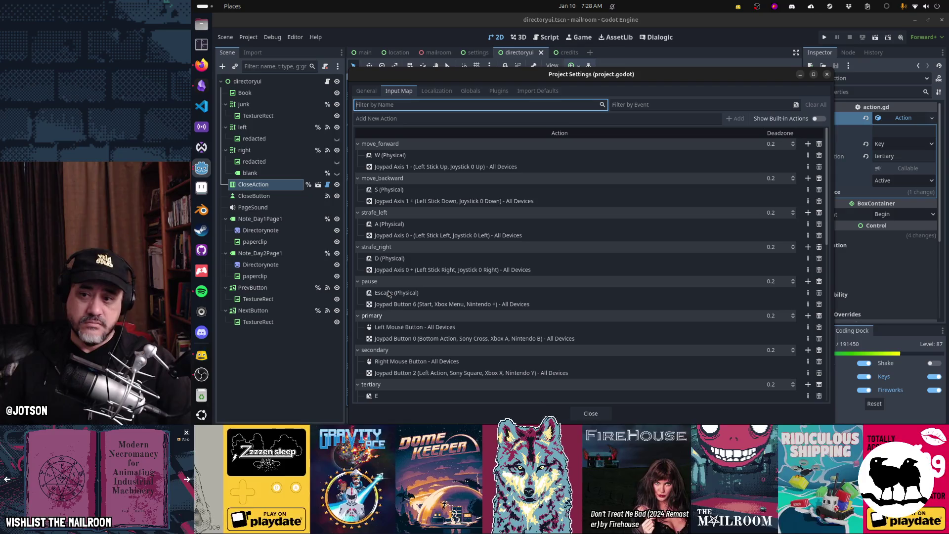
scroll(389, 294, down, 5)
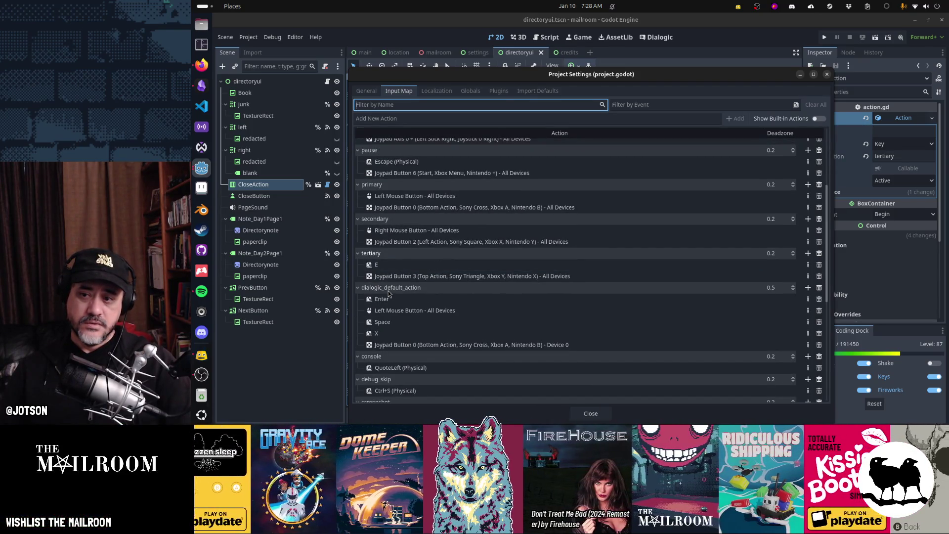
scroll(393, 303, down, 4)
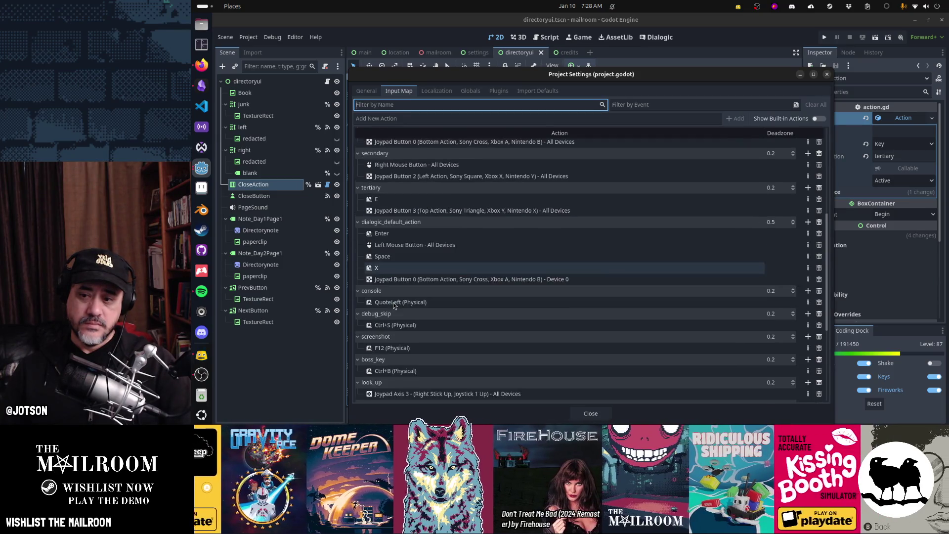
scroll(393, 303, down, 4)
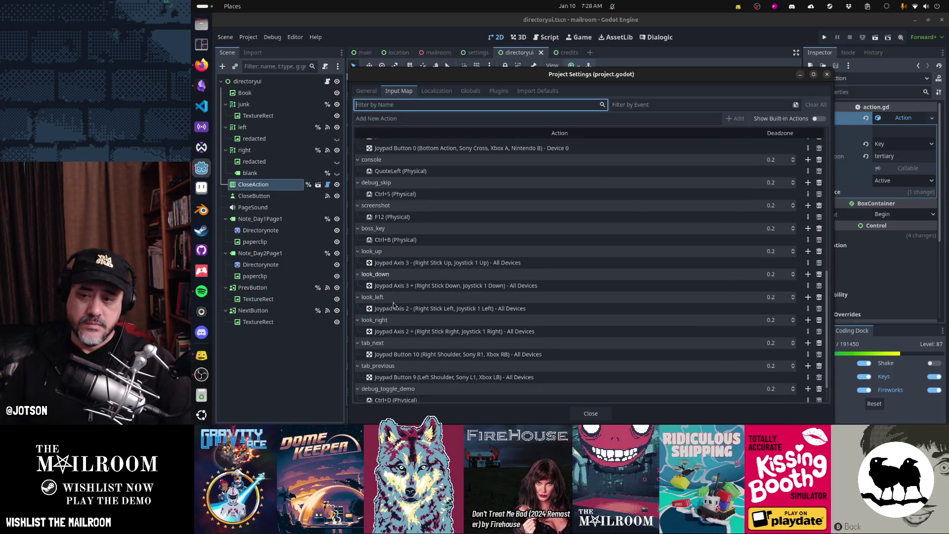
click(817, 118)
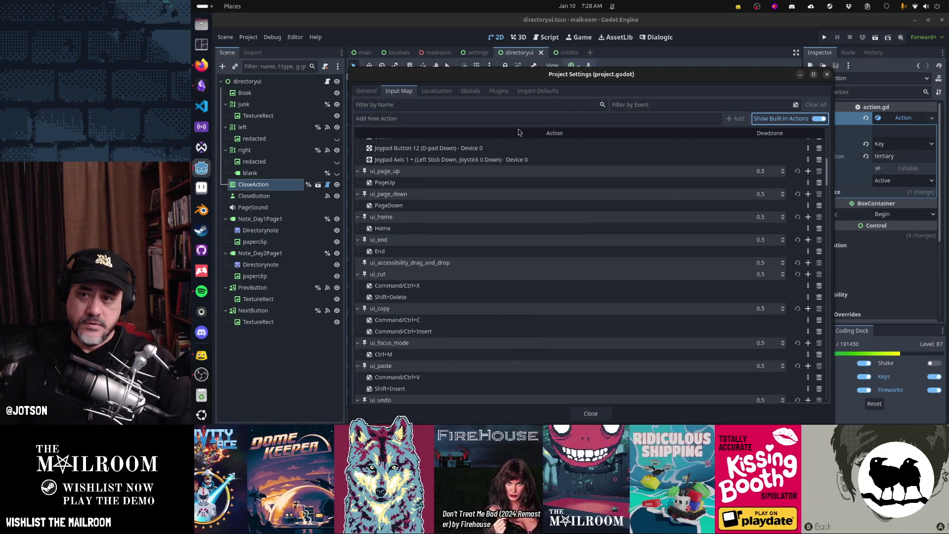
Filter the actions by 'cancel' to check ui_cancel's bindings, then close Project Settings
click(463, 106)
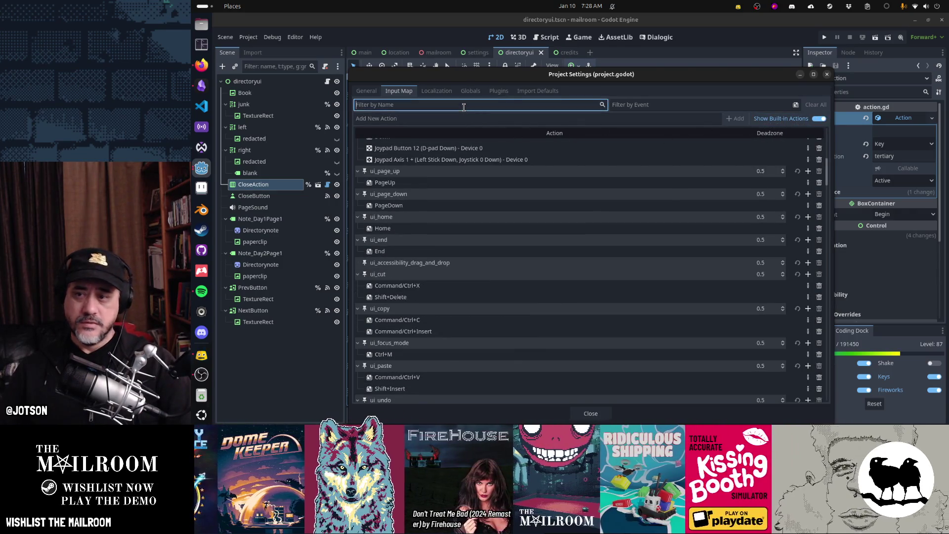
text(cancel)
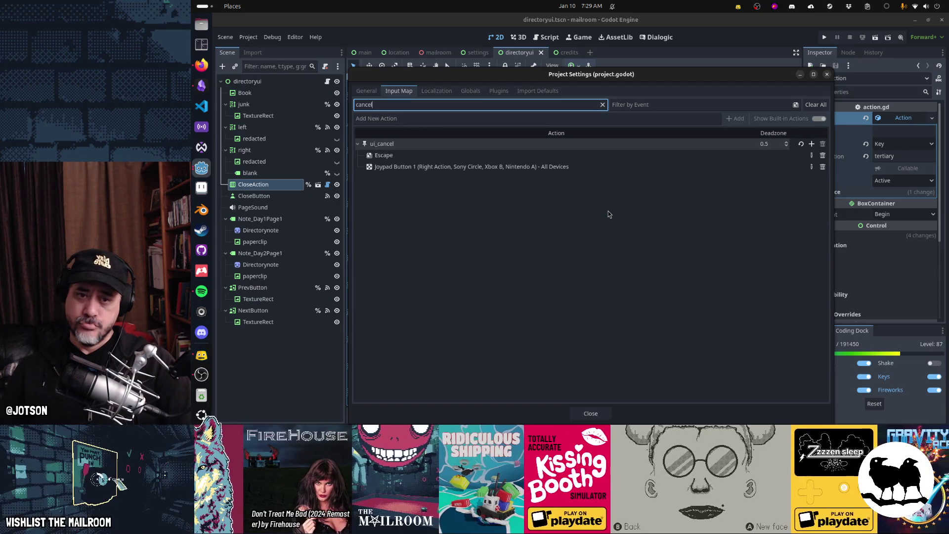
click(591, 414)
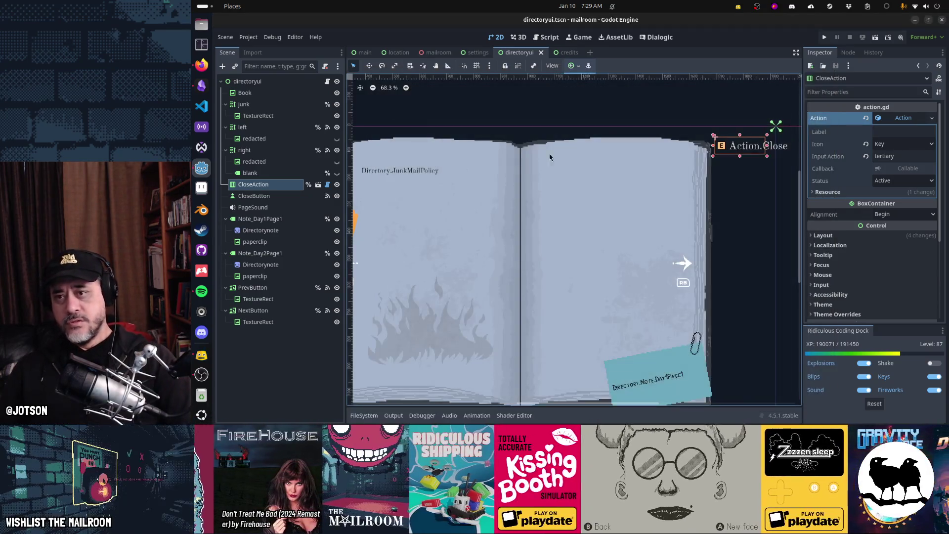
Open a new scene tab, add a TextureRect root, then undo it to leave the scene empty
click(589, 52)
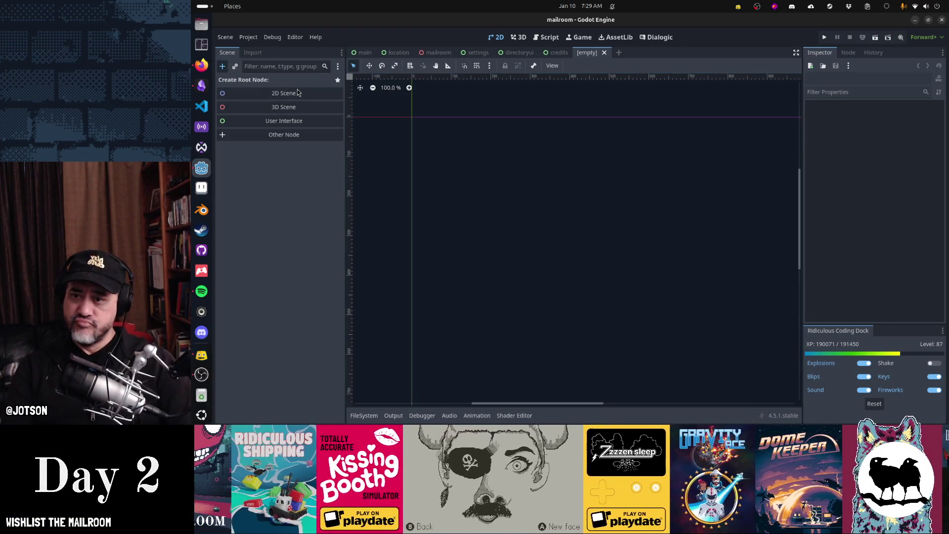
key(ctrl+a)
text(texturere)
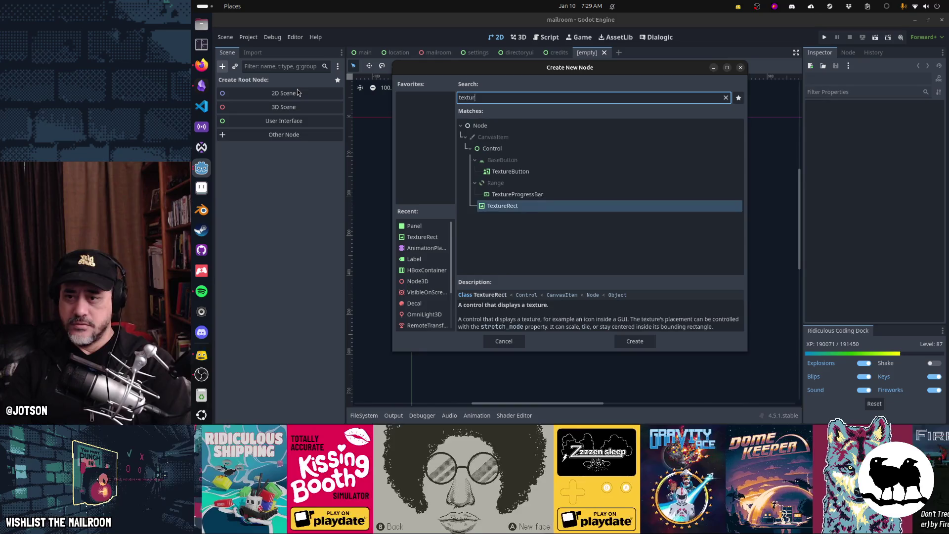
key(Return)
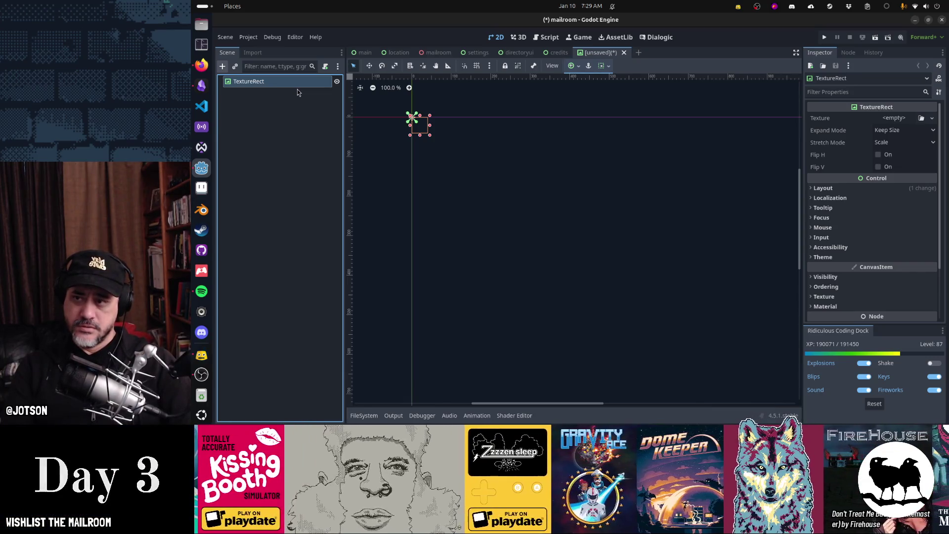
key(ctrl+z)
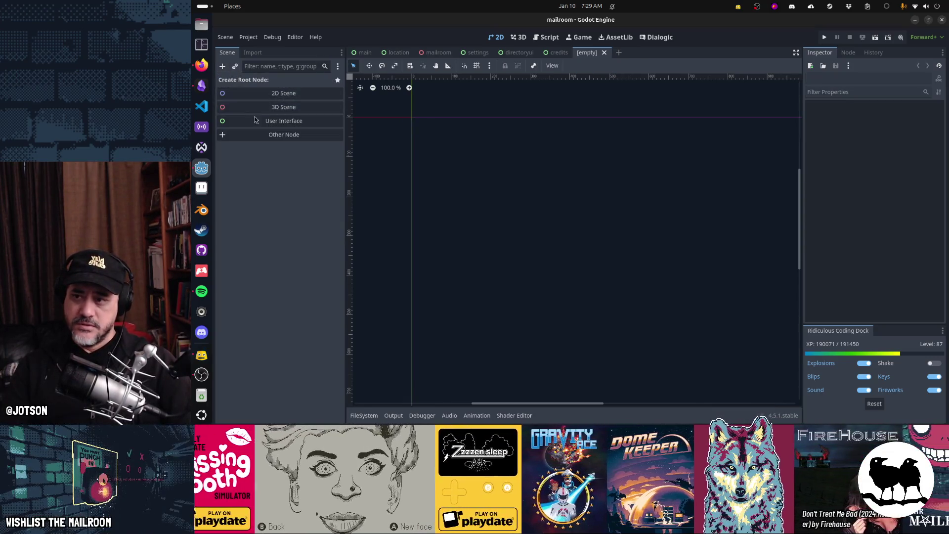
Give the new scene a User Interface Control root with a TextureRect child, then launch the Files app
click(247, 106)
click(223, 67)
text(te)
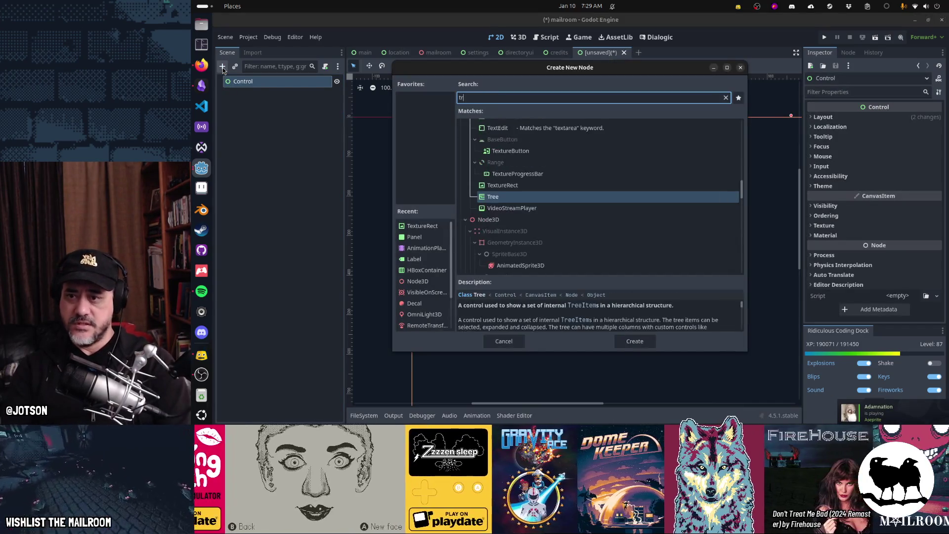
text(xturerect)
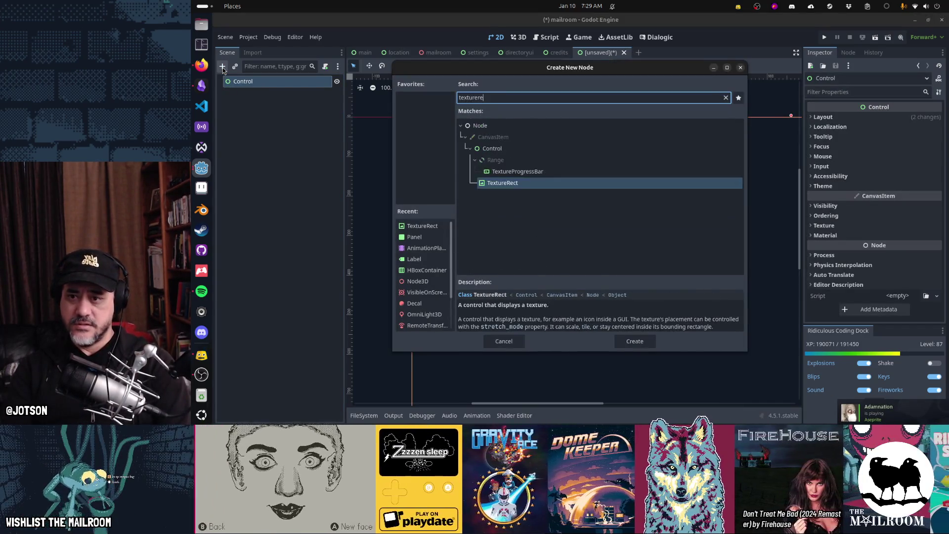
key(Return)
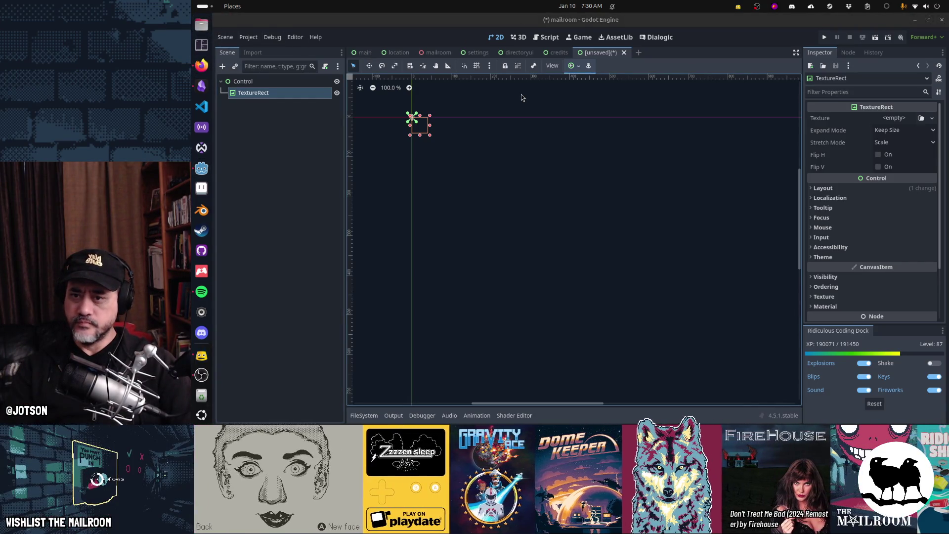
key(ctrl+o)
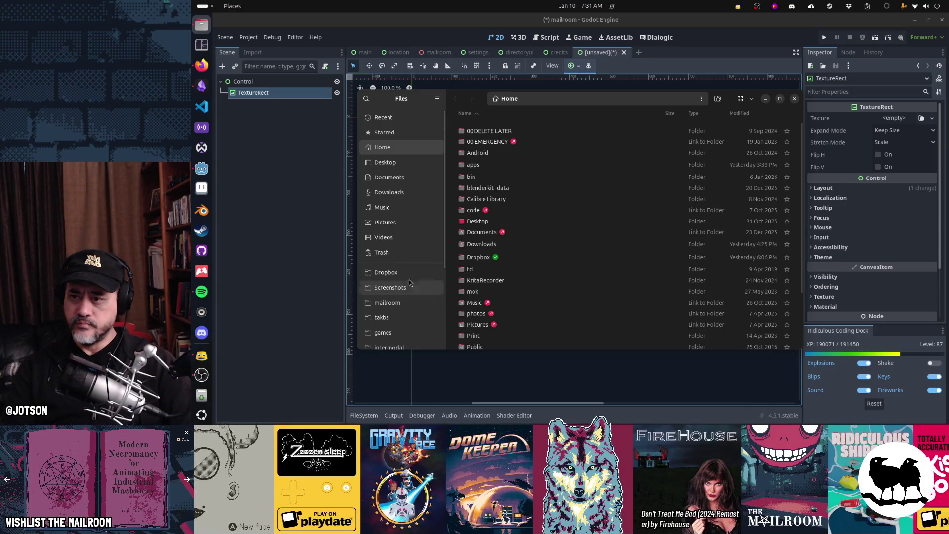
Browse games > 00-resources > Kenney Game Assets All-in-1 2.8.0 > 2D assets > Input Prompts > Keyboard & Mouse
scroll(398, 225, down, 3)
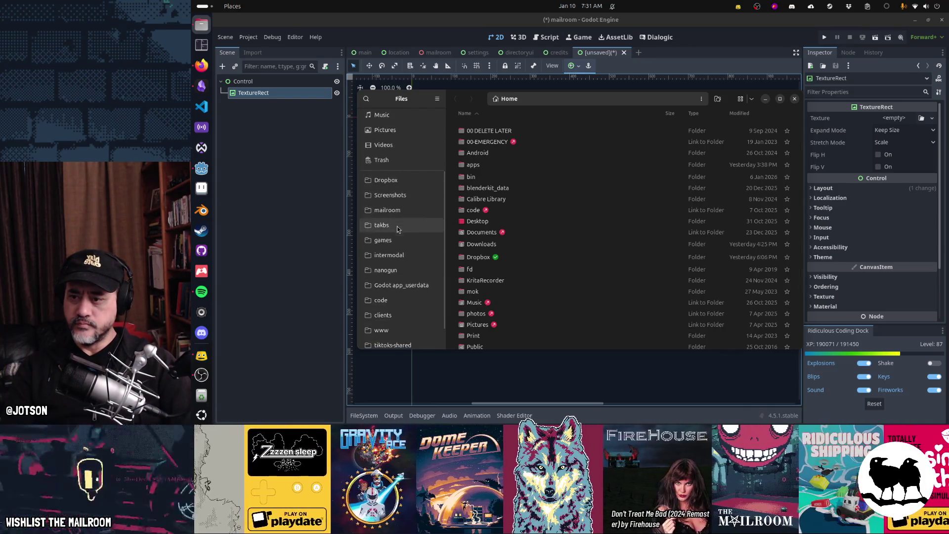
click(383, 240)
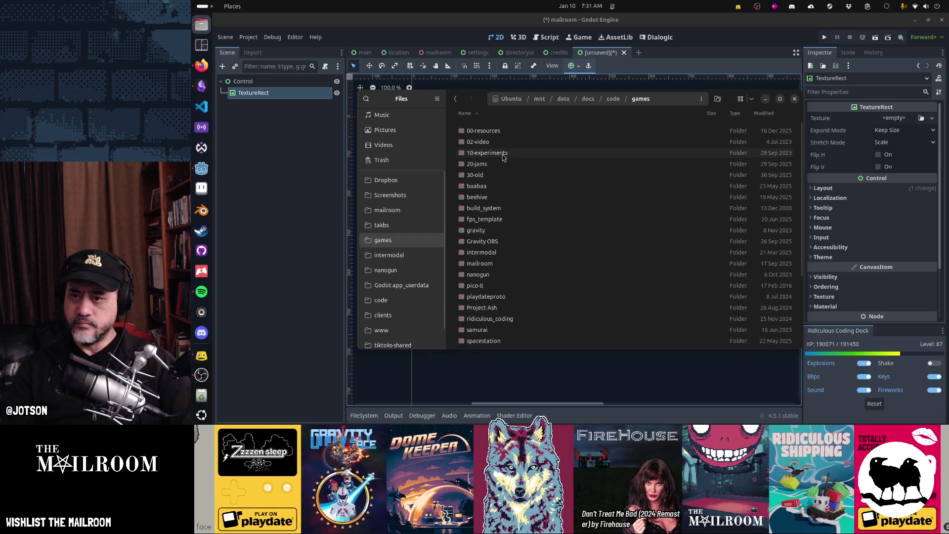
double_click(483, 131)
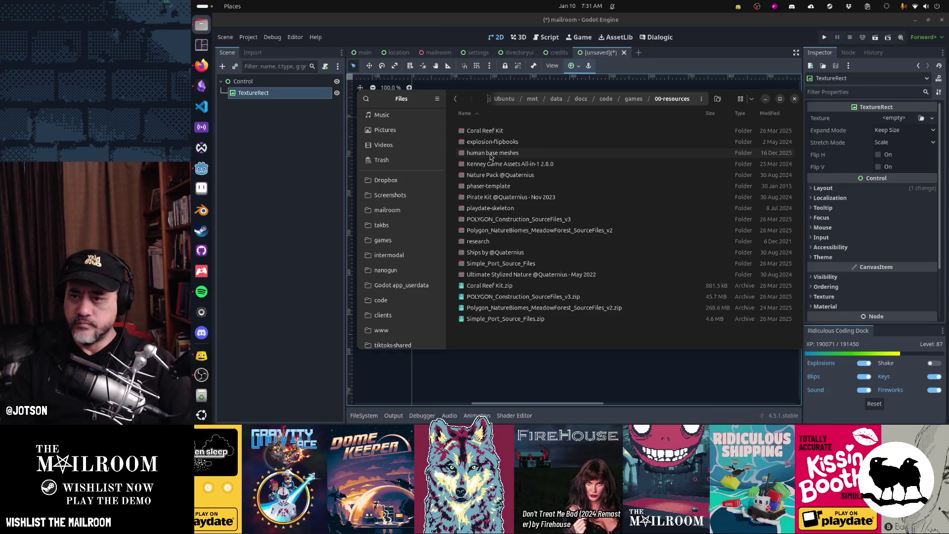
double_click(488, 164)
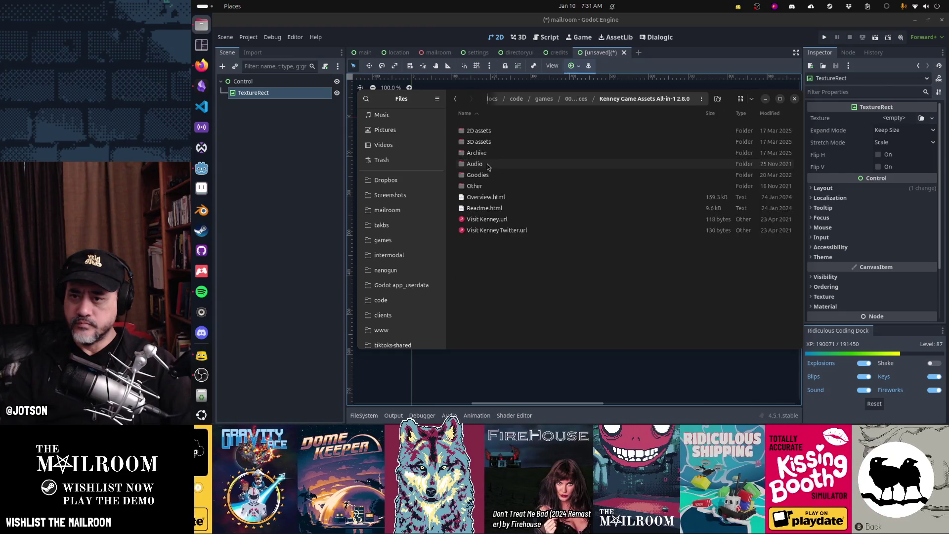
double_click(479, 130)
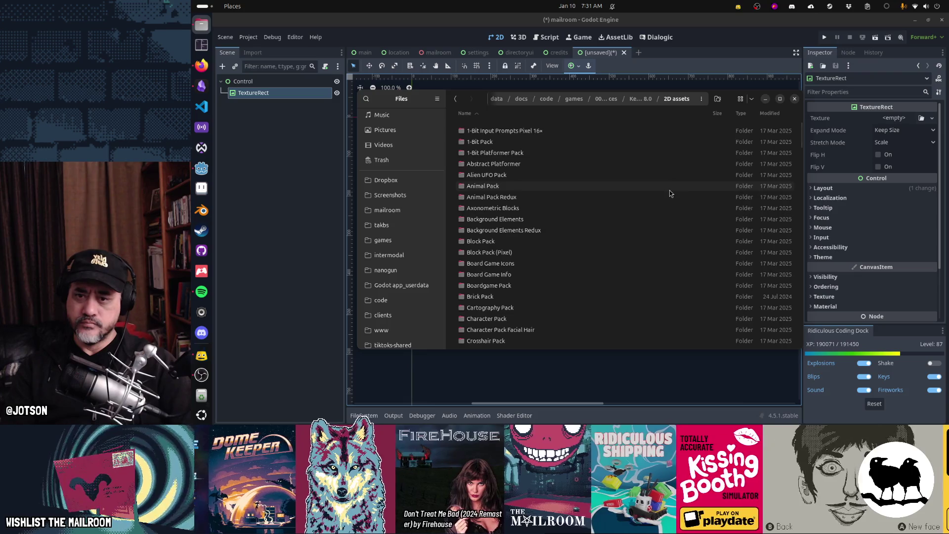
scroll(670, 193, down, 8)
scroll(669, 194, down, 3)
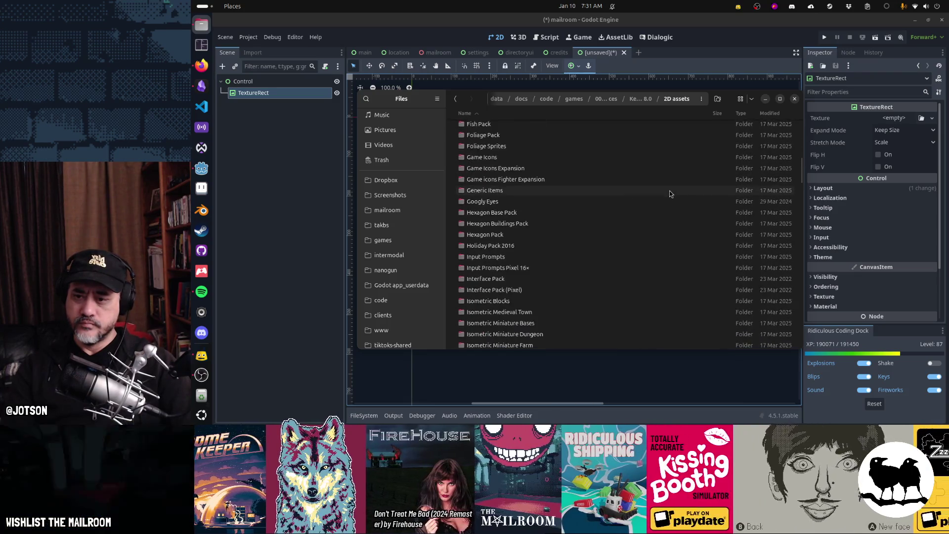
click(579, 253)
double_click(580, 254)
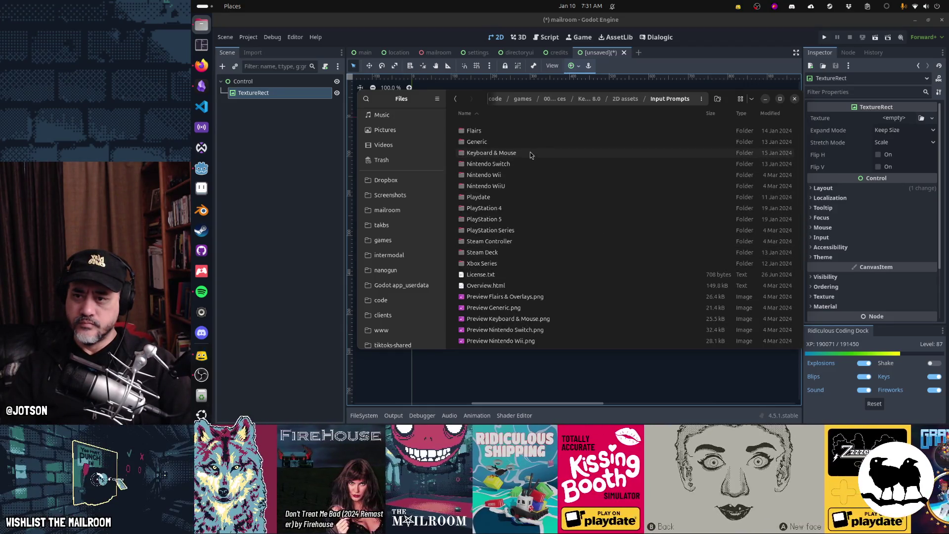
double_click(529, 153)
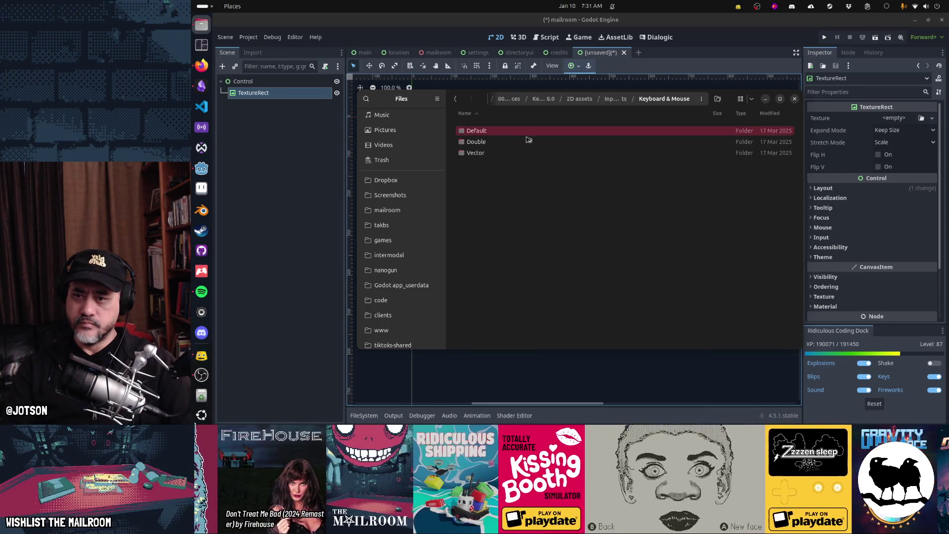
Open the Default folder and preview keyboard_e_outline.png in the image viewer, then switch to Firefox
double_click(527, 135)
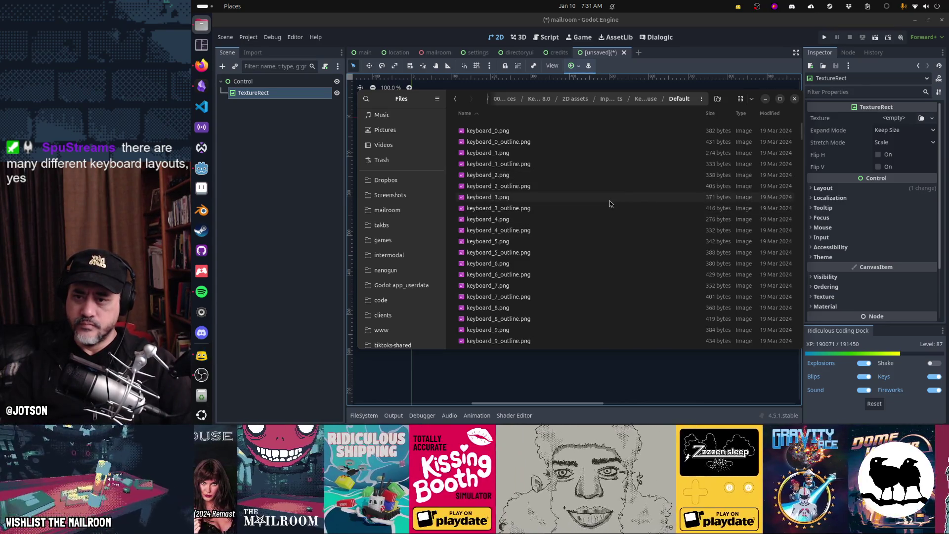
scroll(607, 262, down, 10)
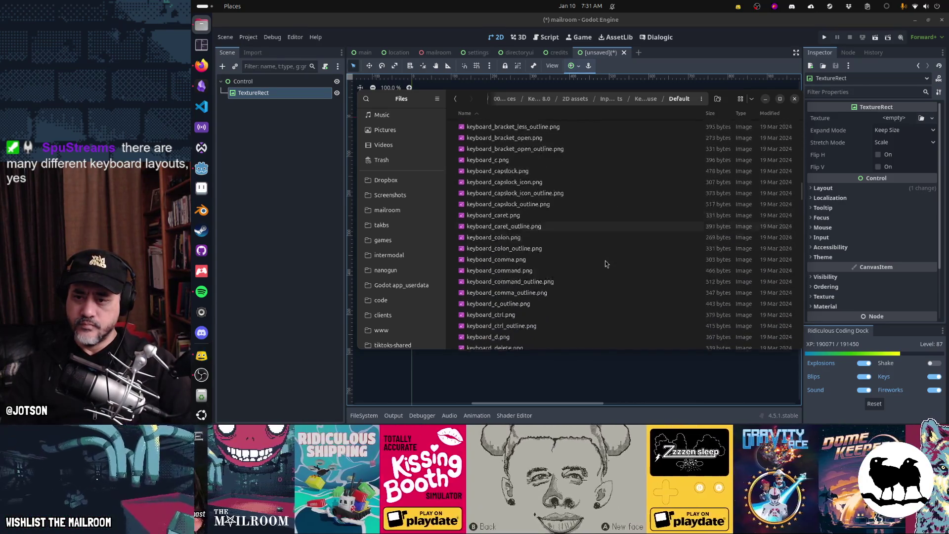
scroll(607, 263, down, 10)
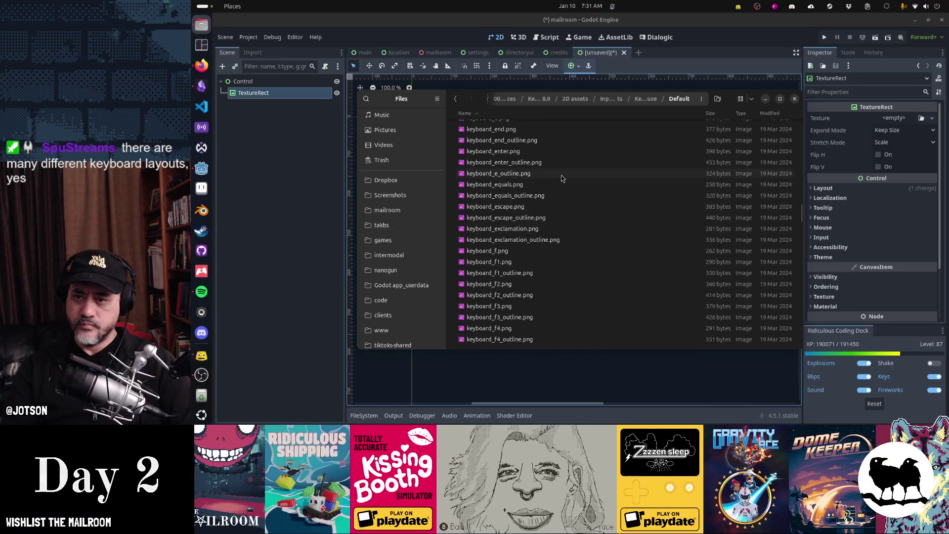
double_click(561, 176)
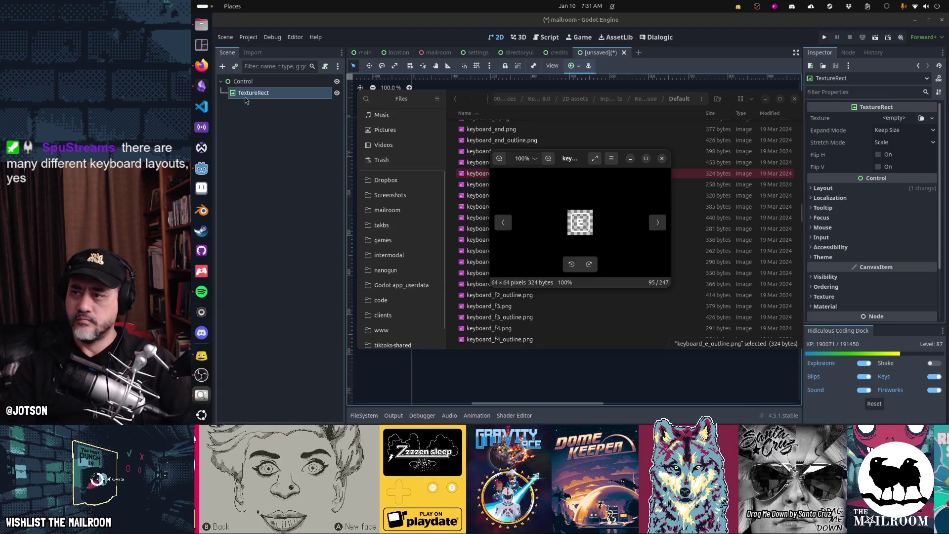
click(195, 67)
Search Google Images for 'korean keyboard' and preview the Learn & Type the Korean Keyboard Layout image
key(ctrl+t)
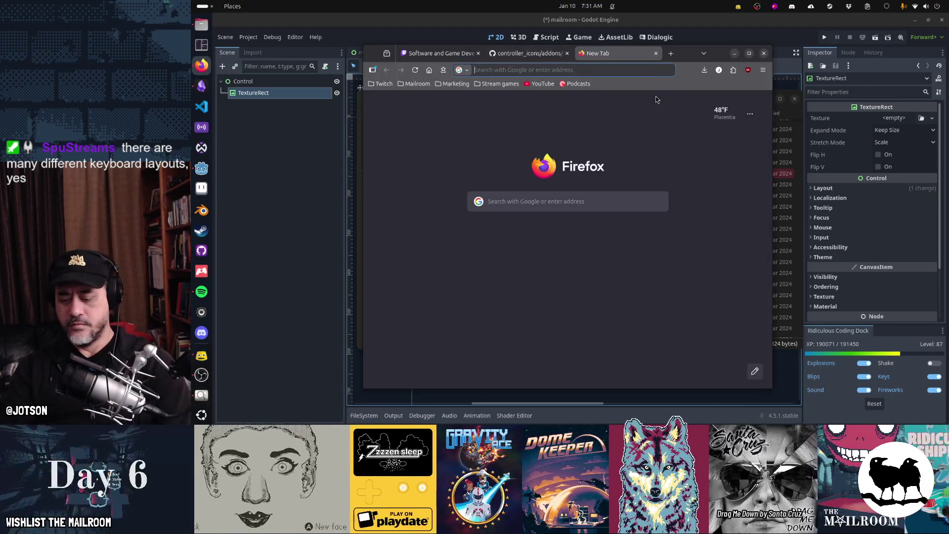
text(korean key)
click(493, 103)
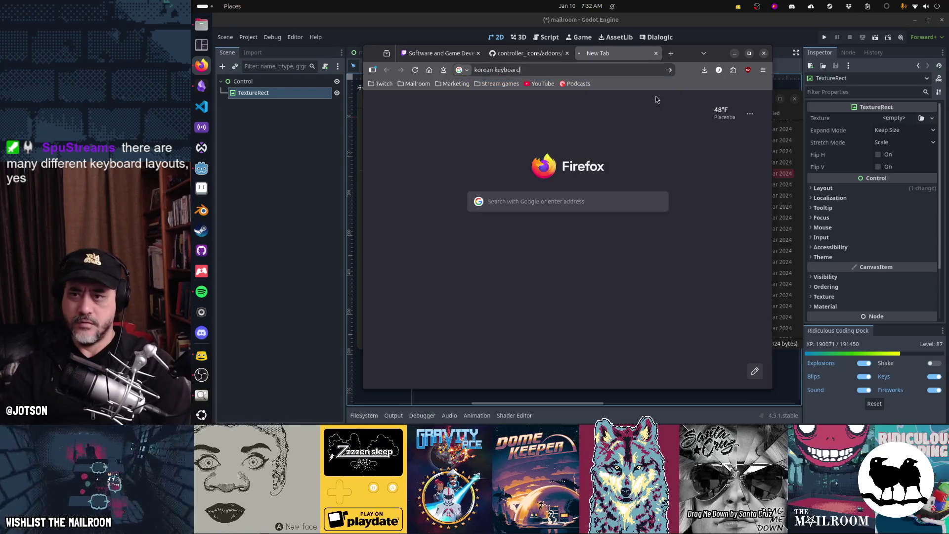
click(430, 136)
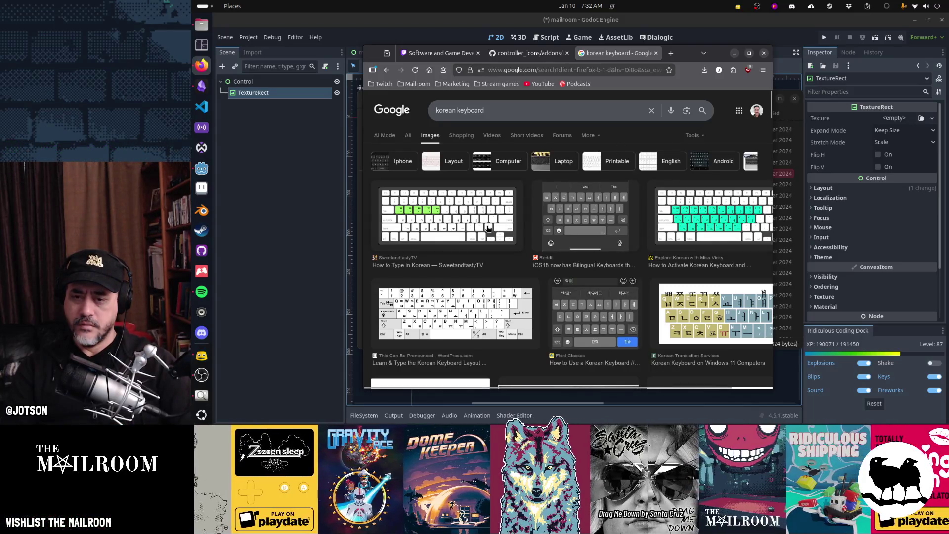
click(434, 312)
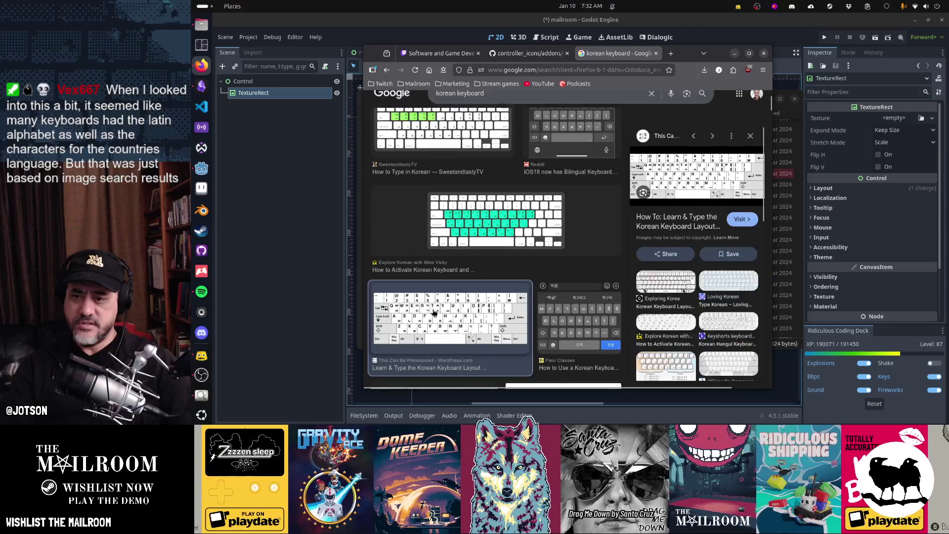
Open the SweetandtastyTV 'How to Type in Korean' article and read its keyboard layout diagrams
click(460, 148)
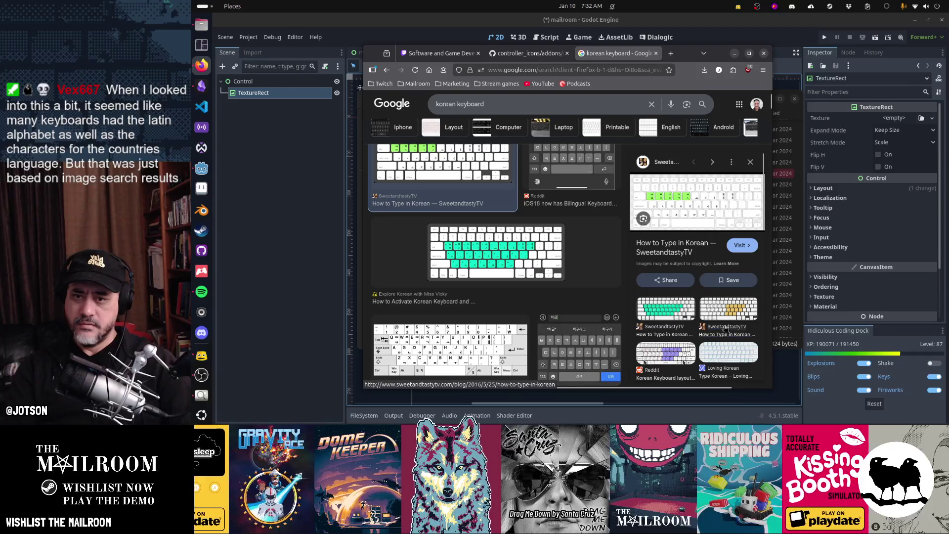
click(665, 193)
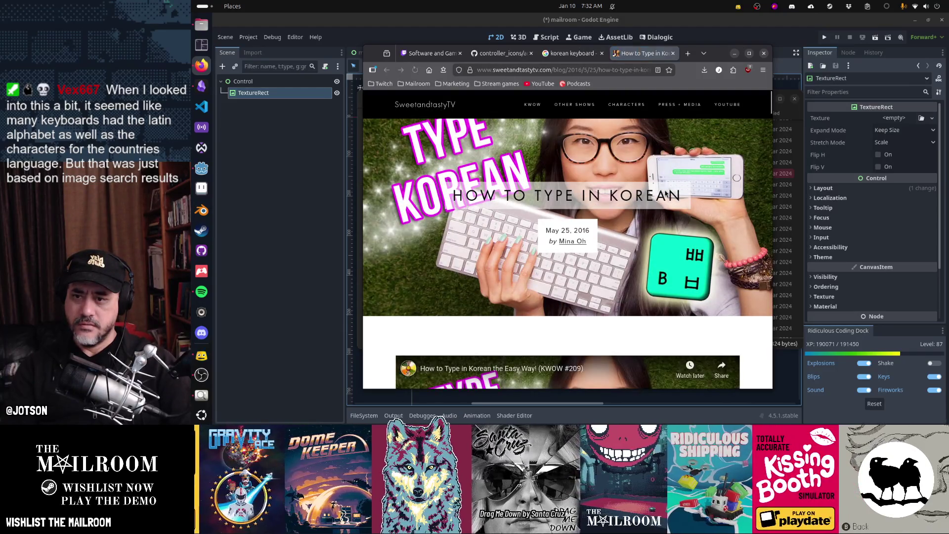
scroll(669, 239, down, 5)
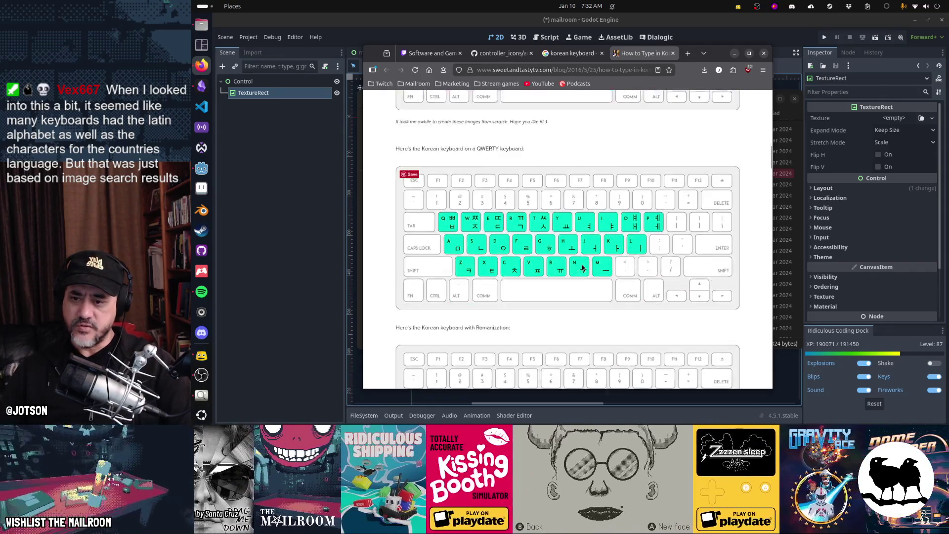
scroll(595, 252, down, 5)
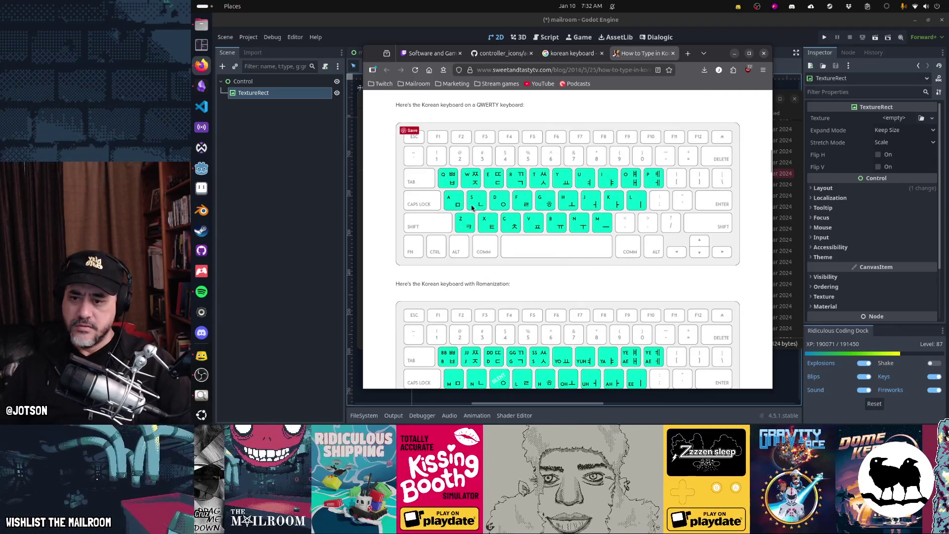
scroll(475, 208, down, 2)
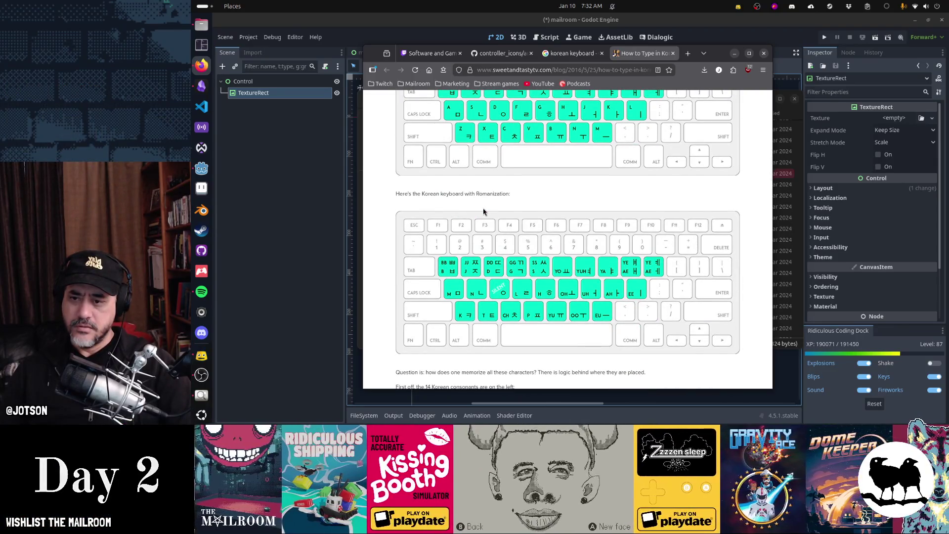
scroll(483, 210, down, 5)
scroll(484, 213, up, 4)
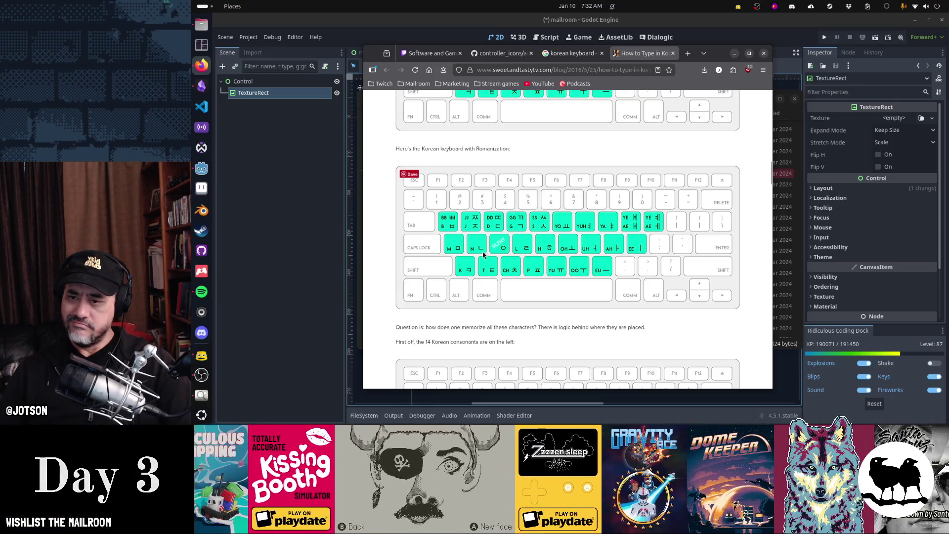
scroll(544, 262, down, 5)
scroll(561, 266, up, 5)
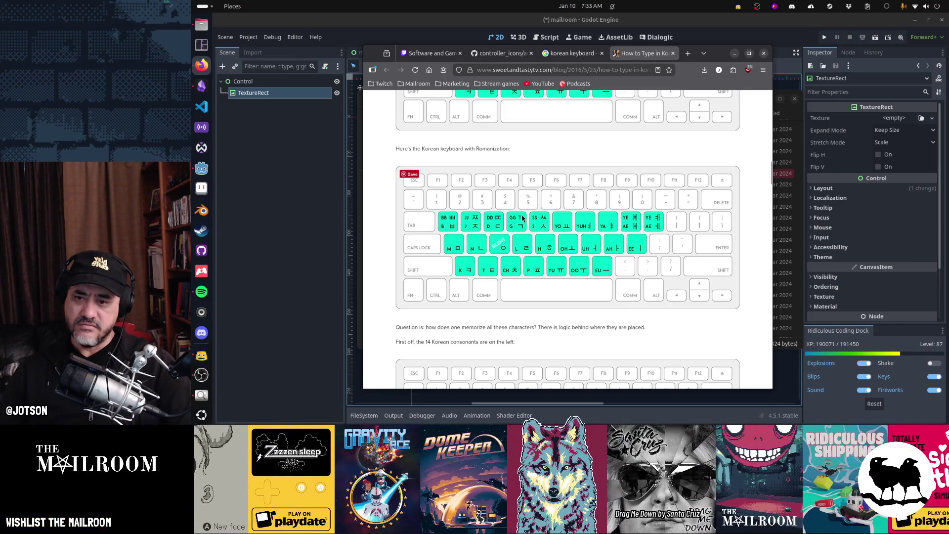
Read the rest of the article, including the 새 typing example, then close its tab
scroll(603, 294, down, 5)
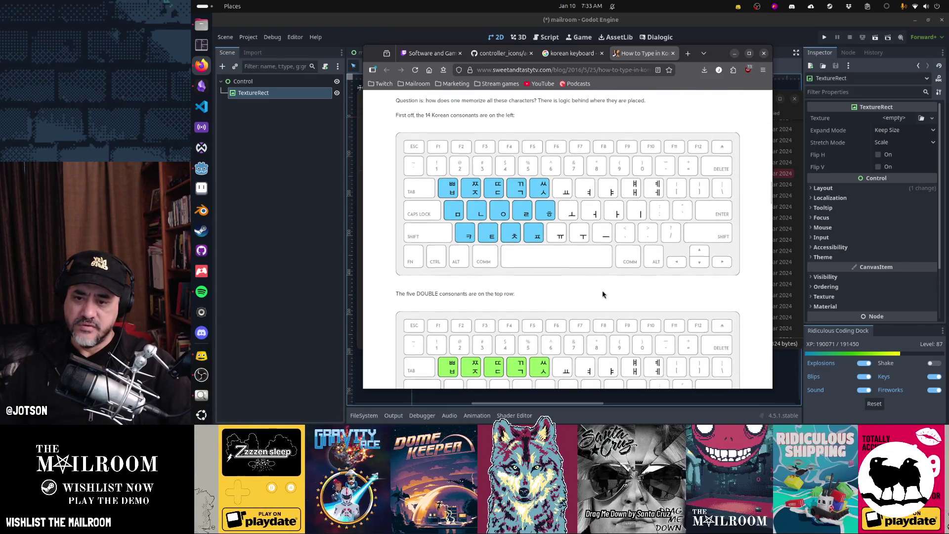
scroll(603, 295, down, 5)
scroll(602, 294, down, 4)
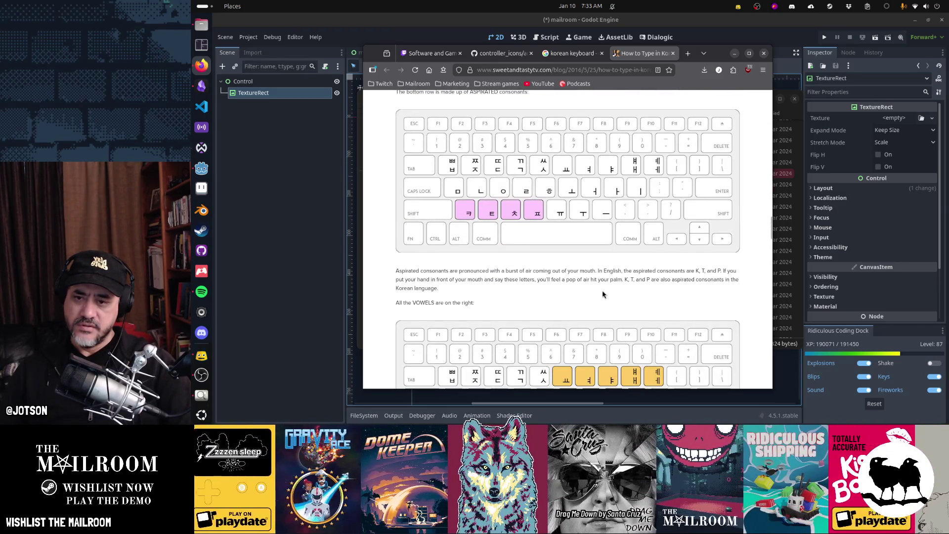
scroll(602, 294, down, 4)
scroll(602, 294, down, 4)
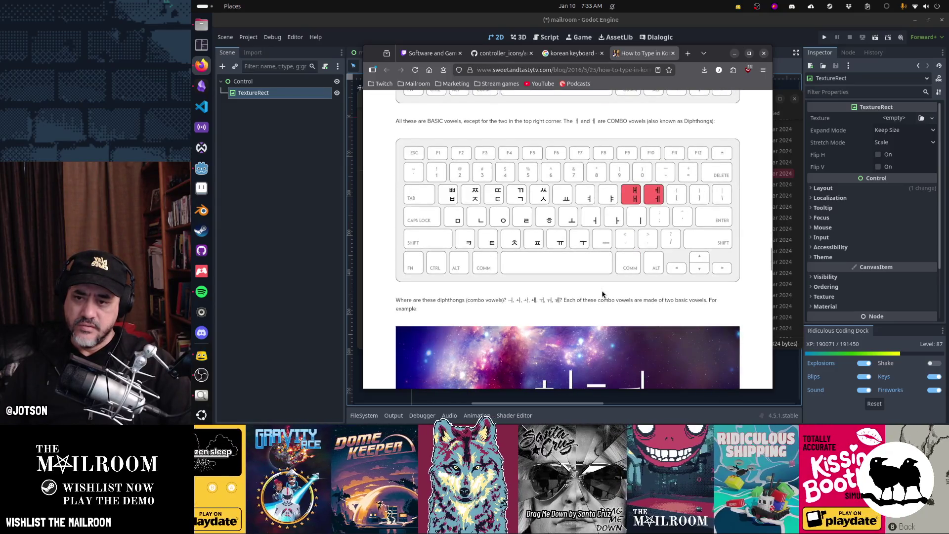
scroll(603, 294, down, 5)
scroll(603, 294, down, 4)
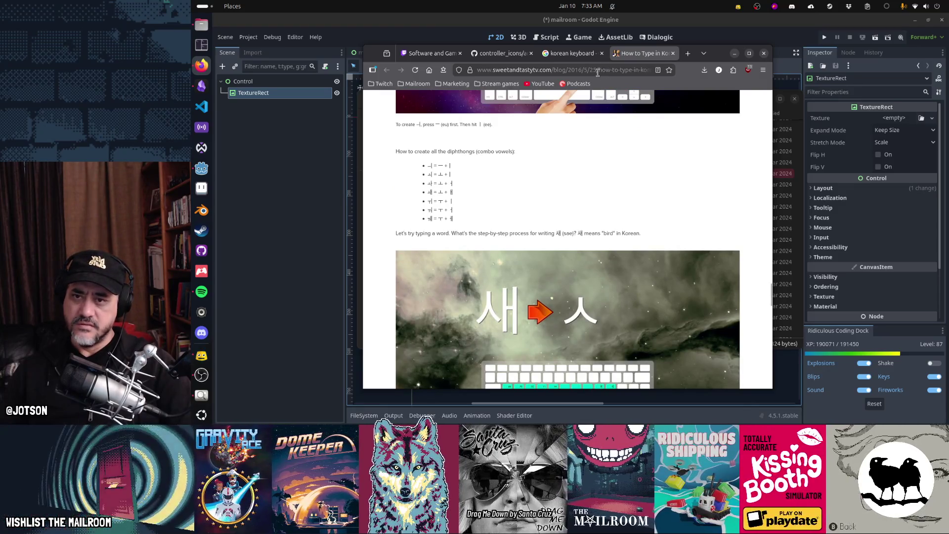
scroll(604, 220, up, 10)
scroll(605, 220, up, 5)
scroll(604, 218, down, 4)
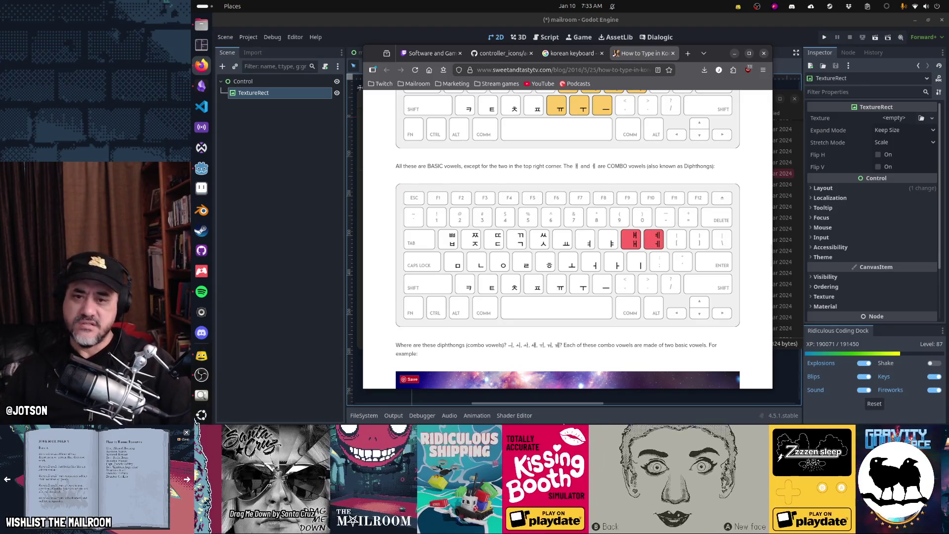
scroll(619, 323, down, 8)
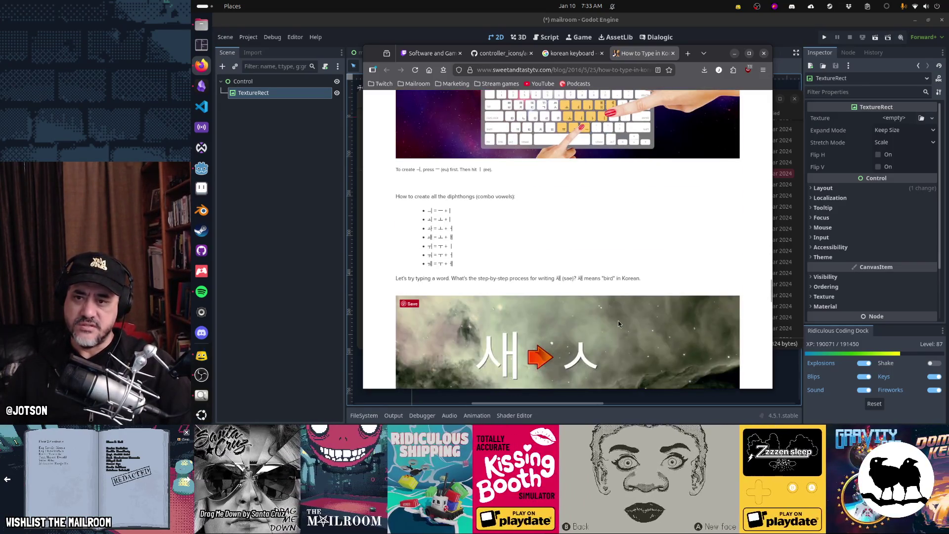
scroll(619, 324, down, 5)
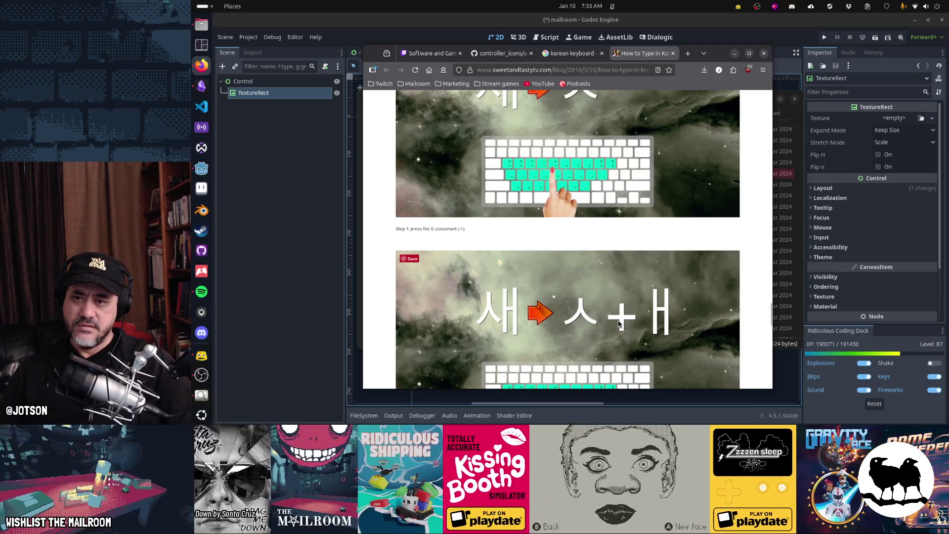
scroll(618, 323, down, 5)
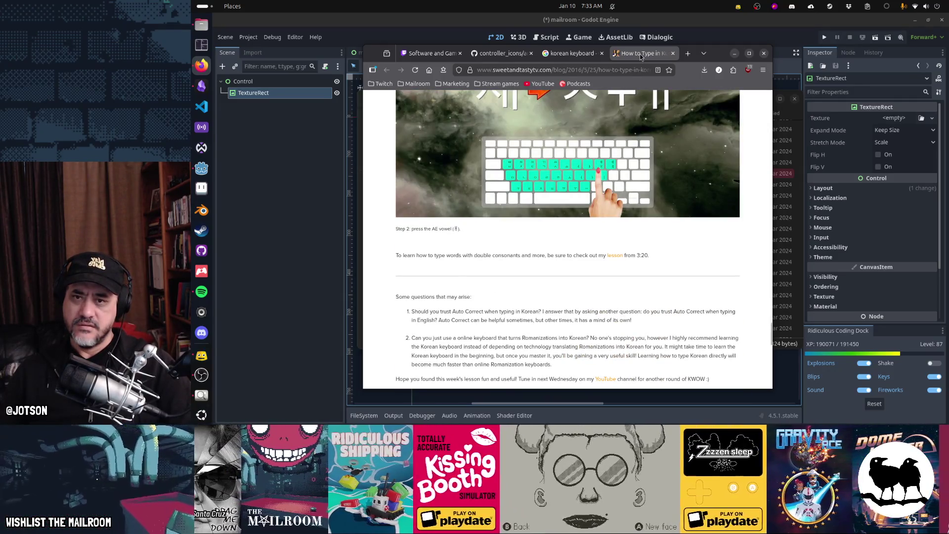
middle_click(640, 57)
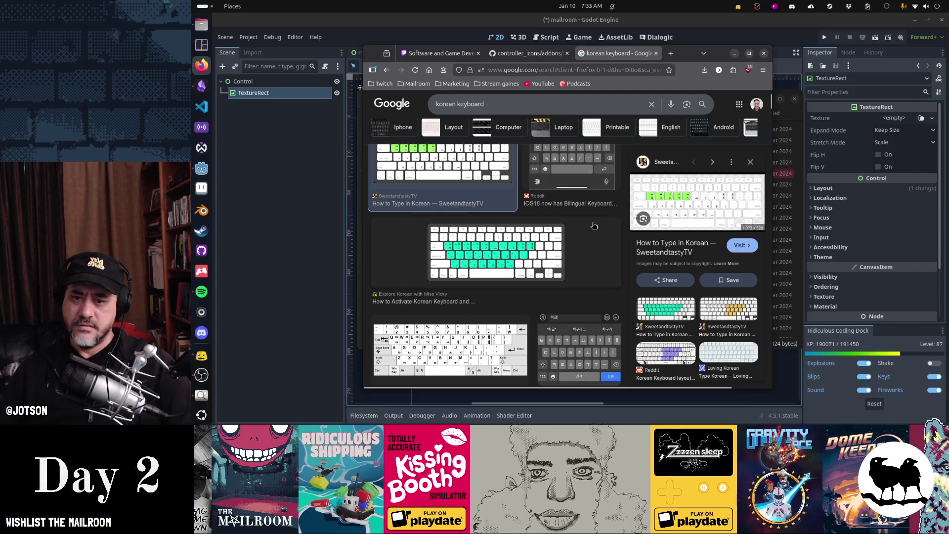
Open and skim the Learn & Type Korean Keyboard article, then close it
click(448, 332)
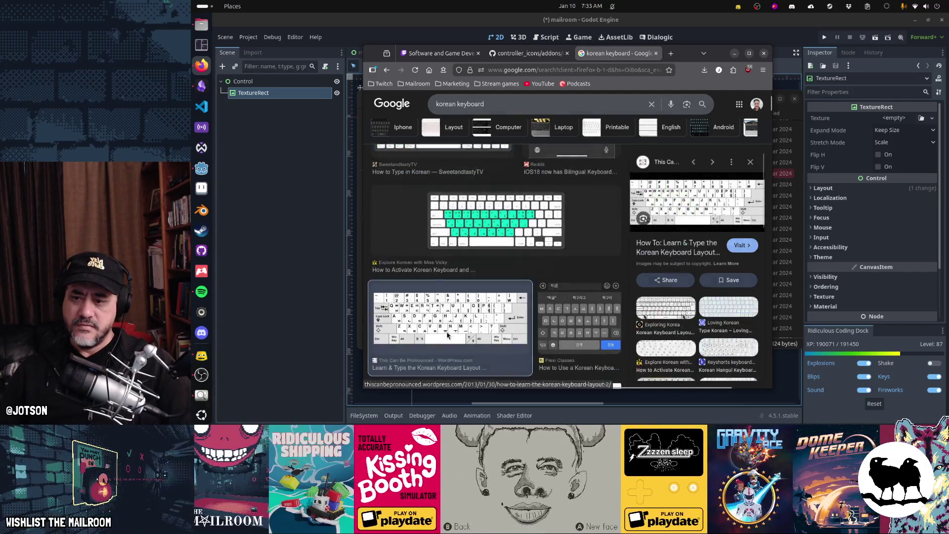
click(697, 171)
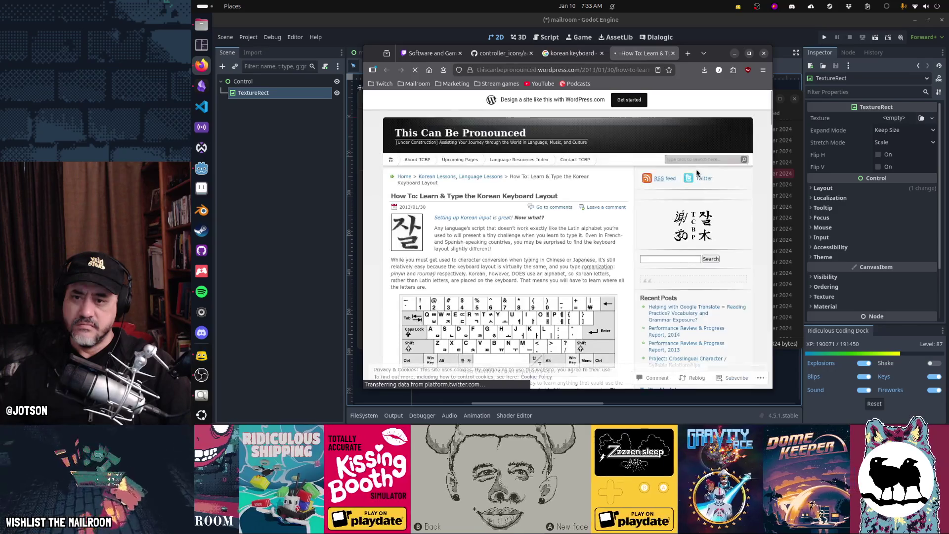
scroll(508, 288, down, 2)
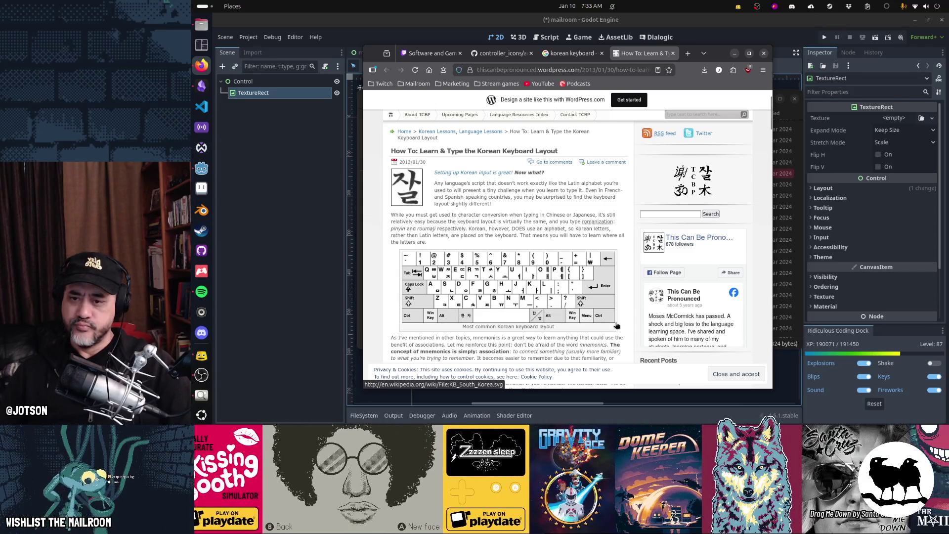
key(ctrl+w)
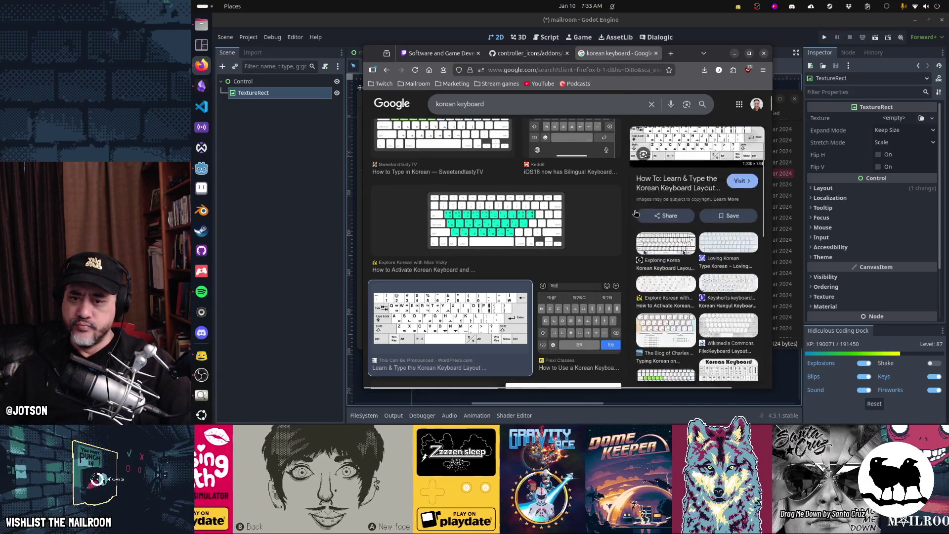
Change the image search query from 'korean keyboard' to 'japanese keyboard'
scroll(636, 212, down, 3)
scroll(495, 222, down, 5)
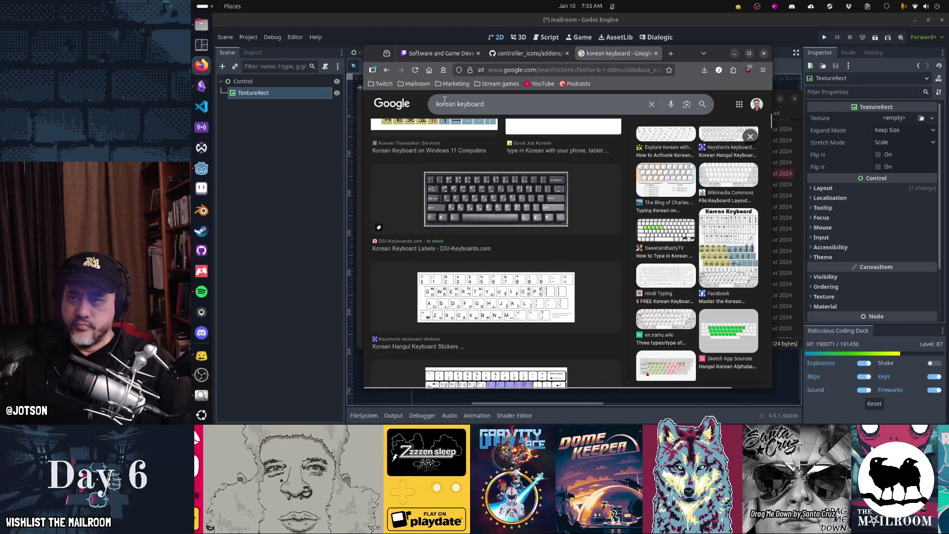
double_click(445, 104)
text(japanese)
key(Return)
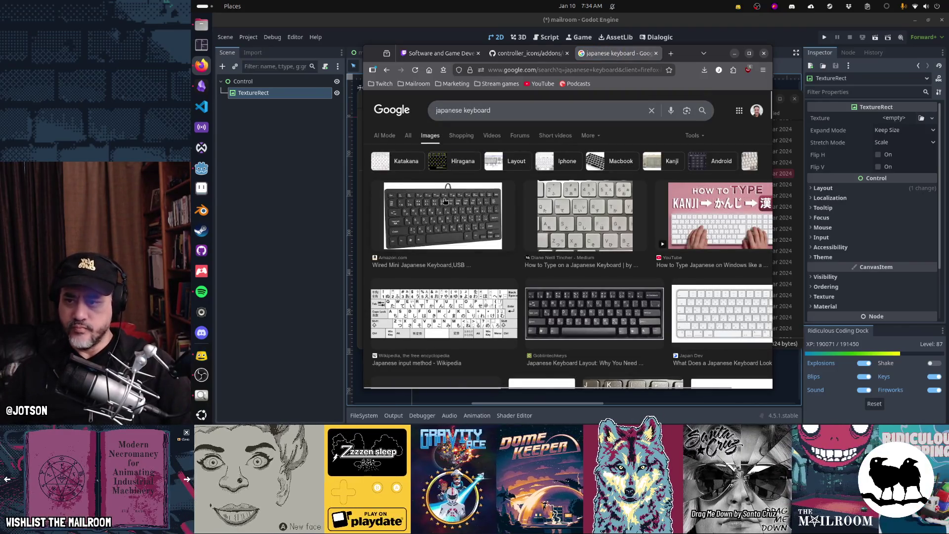
Preview several Japanese keyboard results and open the japan-guide 'Japanese on computers' page
click(445, 200)
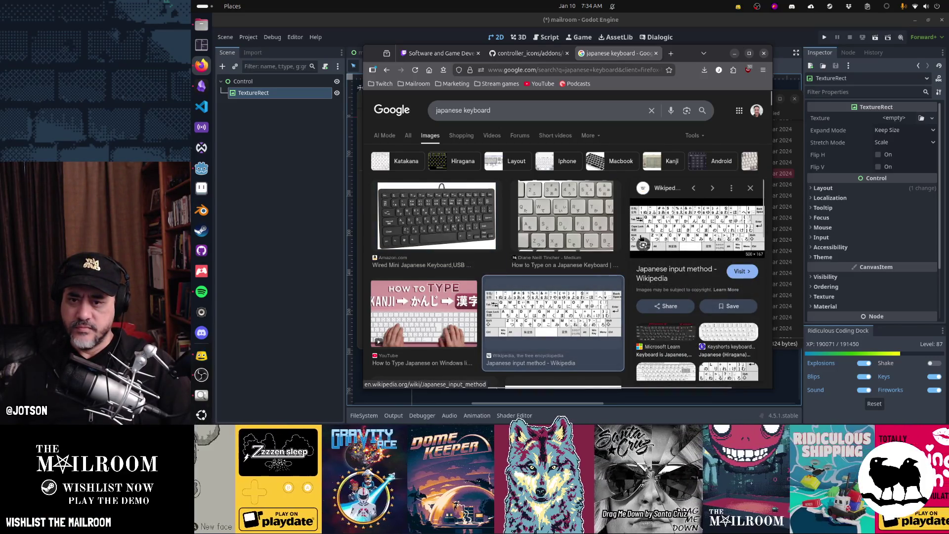
click(443, 315)
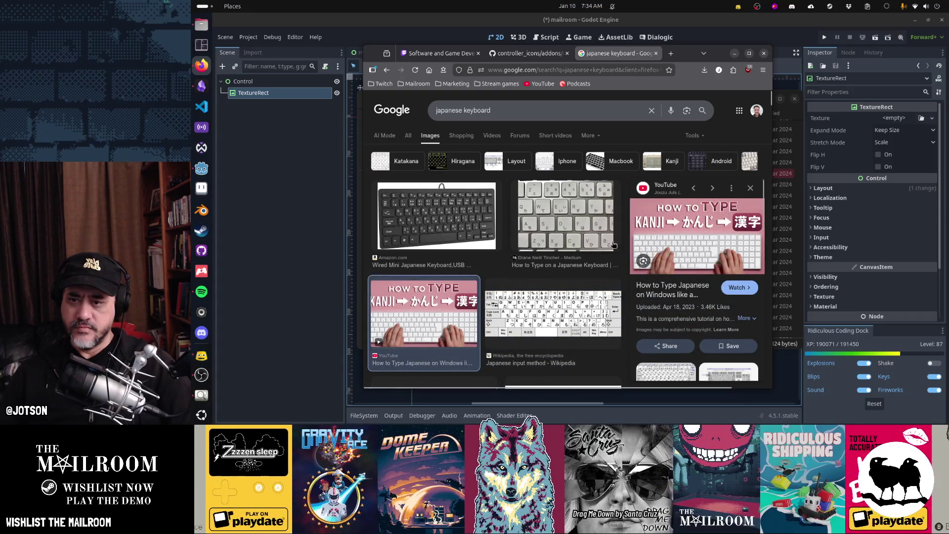
click(560, 218)
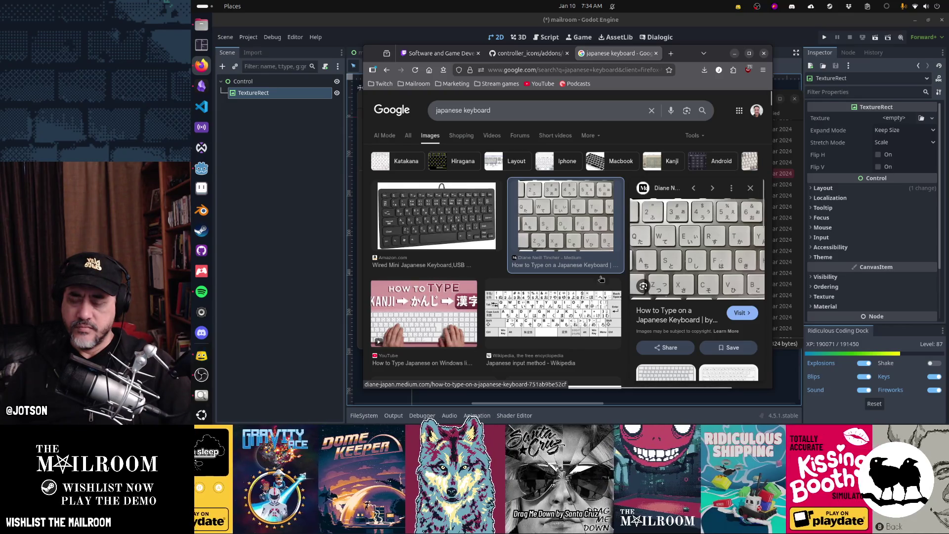
scroll(541, 302, down, 5)
click(447, 284)
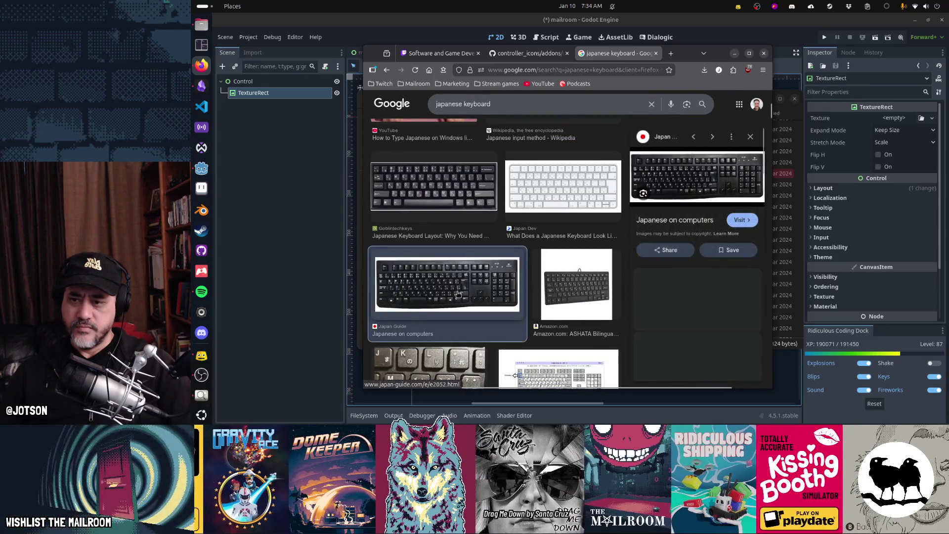
click(680, 184)
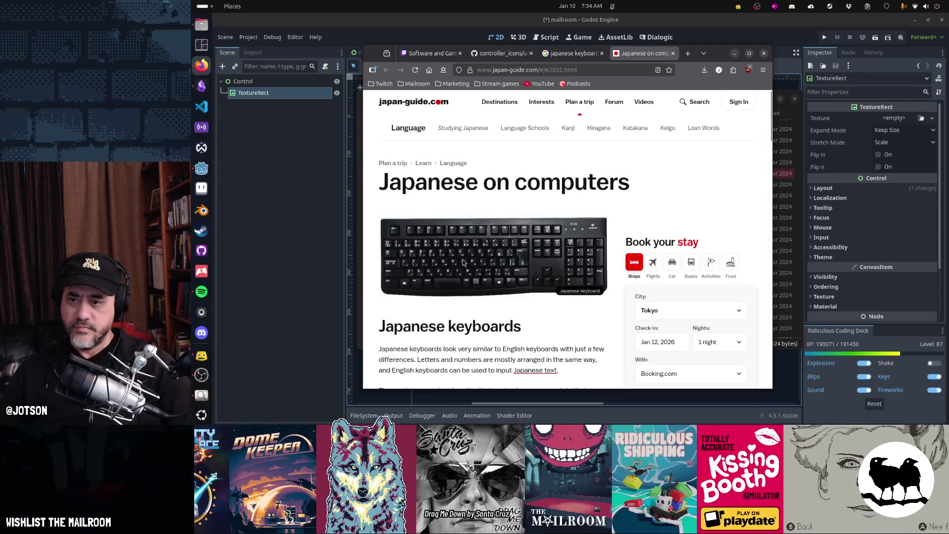
Zoom the page to 200% in a maximized window, reset zoom to 100%, then close the tab
key(ctrl+plus)
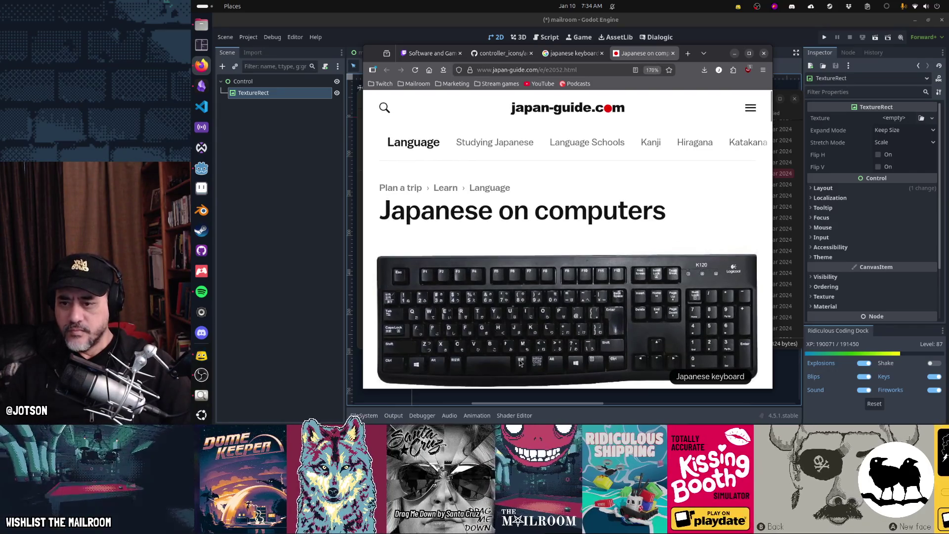
key(ctrl+plus)
key(ctrl+plus)
key(ctrl+plus)
scroll(518, 357, down, 5)
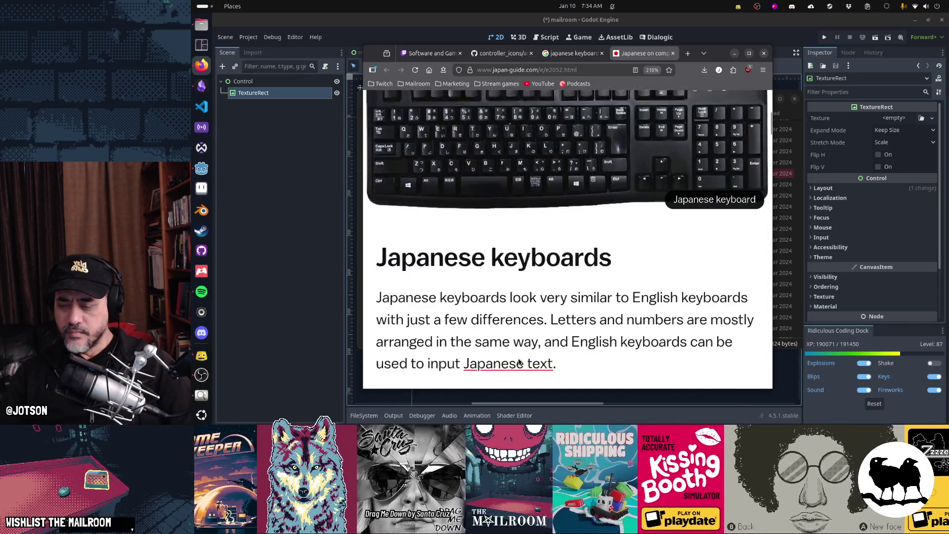
scroll(493, 310, up, 2)
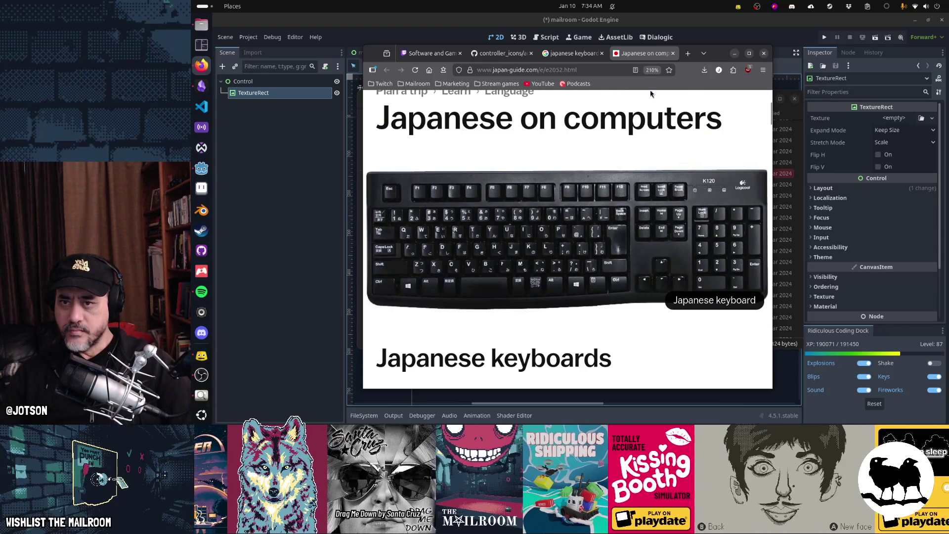
double_click(720, 58)
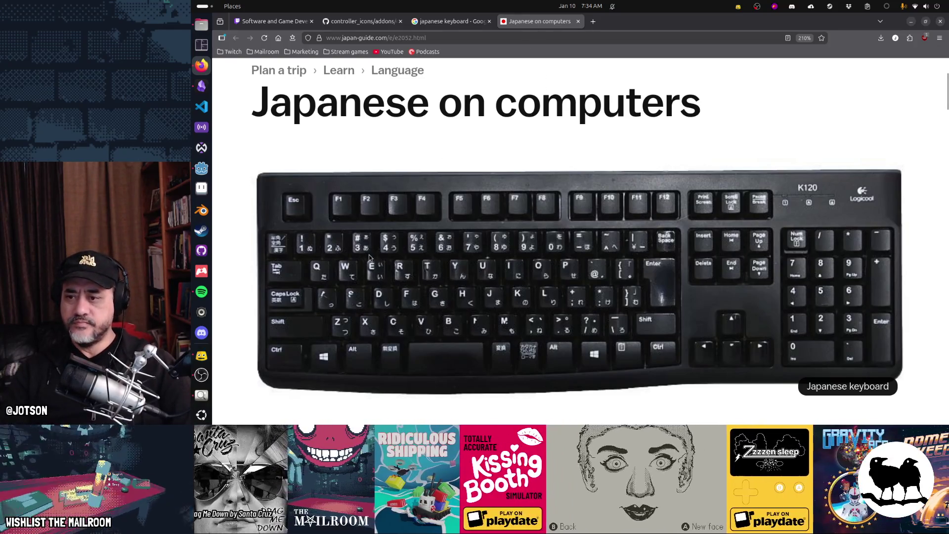
key(ctrl+0)
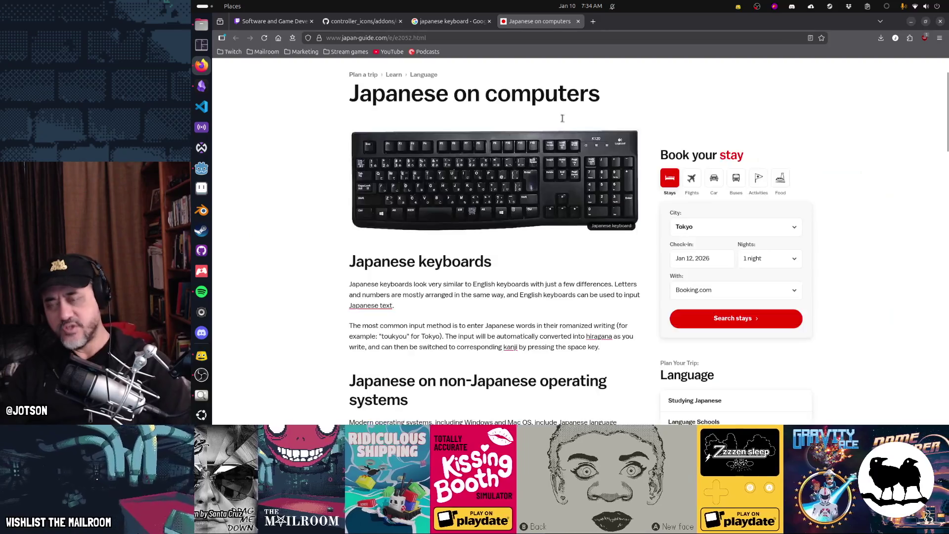
key(ctrl+w)
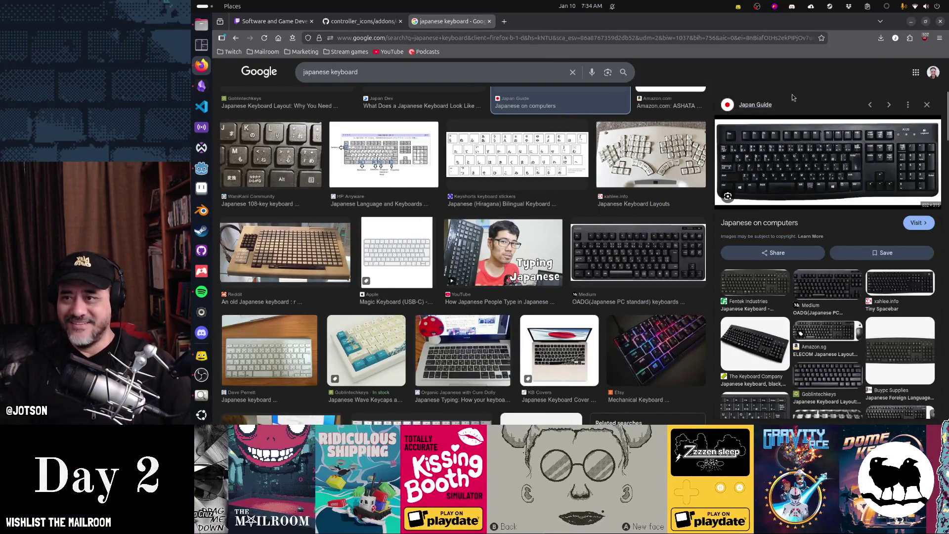
Minimize Firefox, close the key image preview, and make TextureRect the scene root in Godot
click(910, 23)
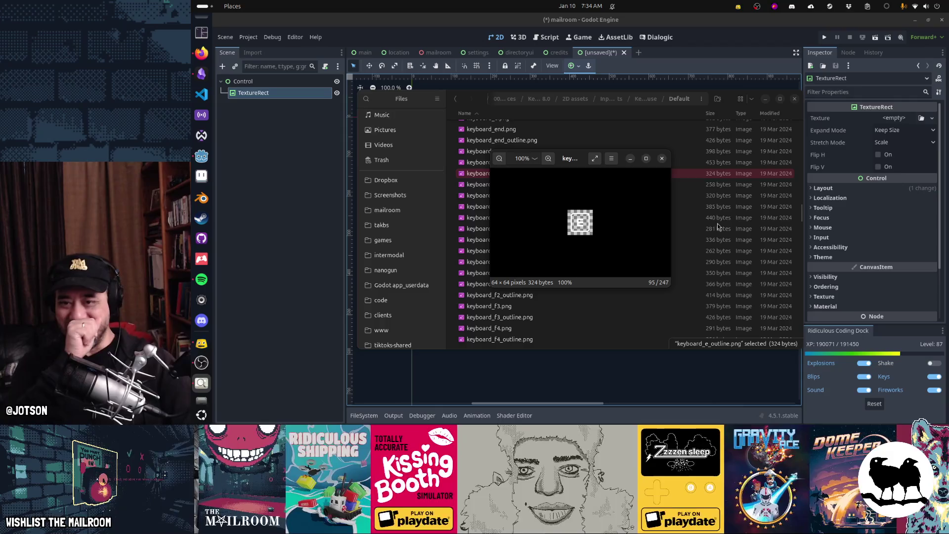
click(662, 158)
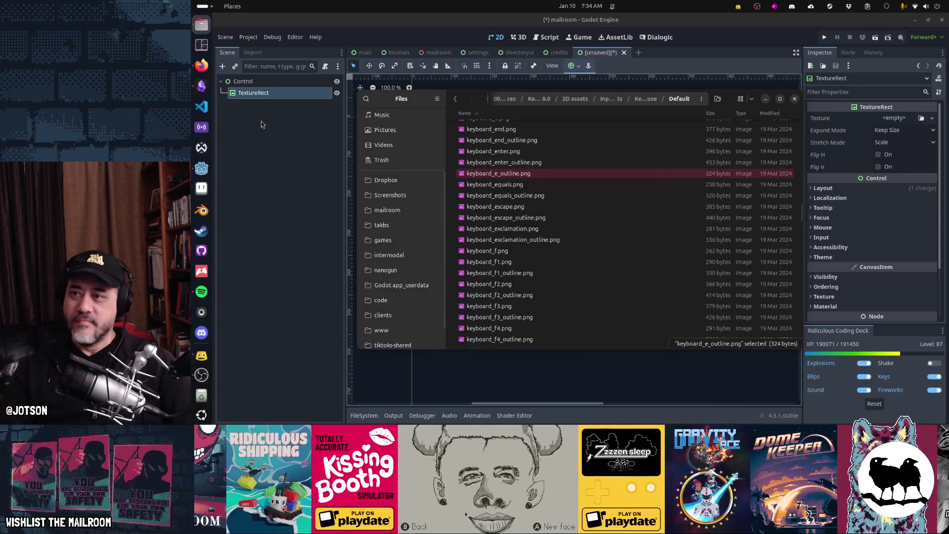
click(263, 121)
right_click(254, 93)
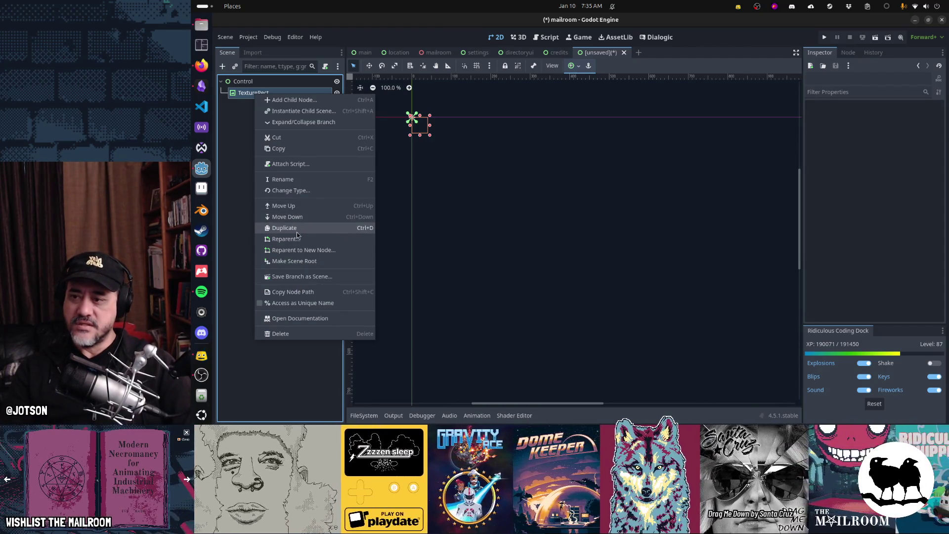
click(300, 261)
Delete the leftover Control node from the scene
click(253, 98)
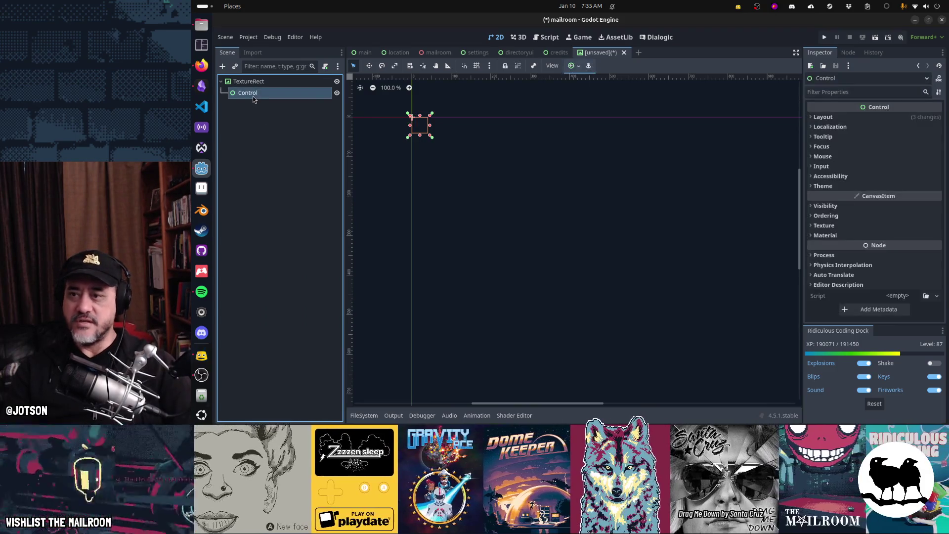
key(Delete)
key(Return)
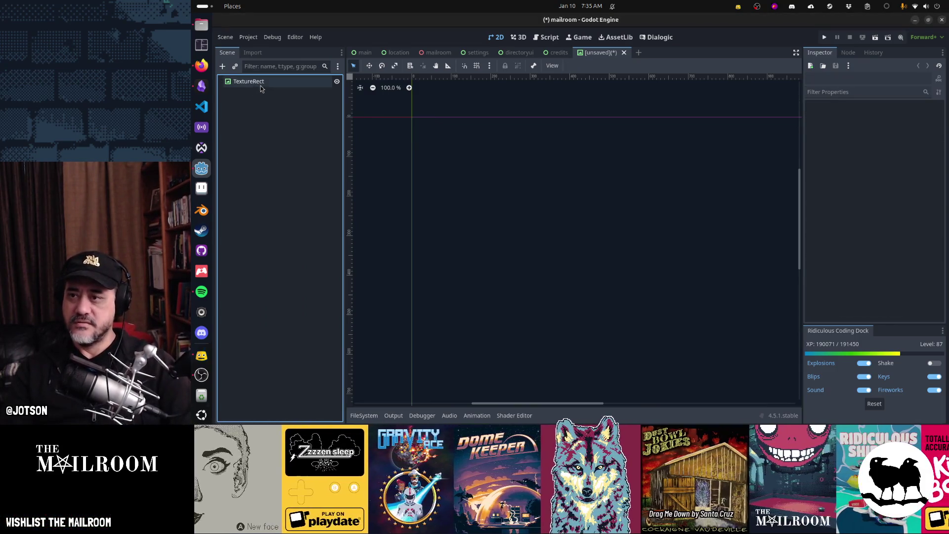
Set TextureRect's Layout custom minimum size to 48 × 48
click(263, 82)
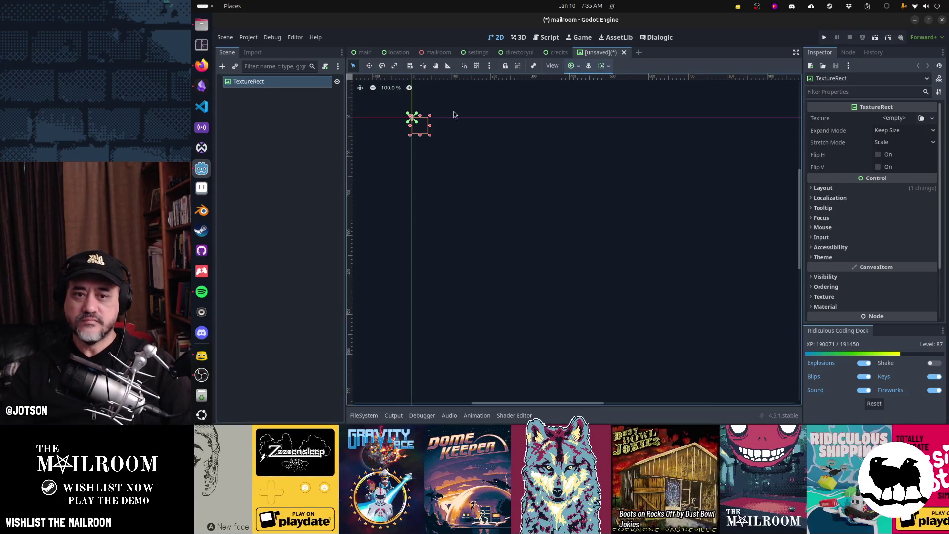
click(823, 188)
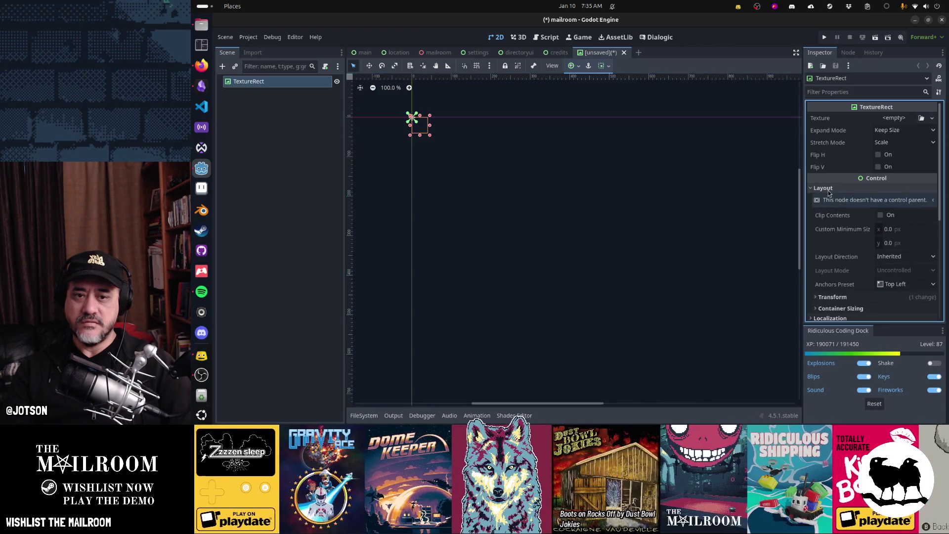
click(905, 232)
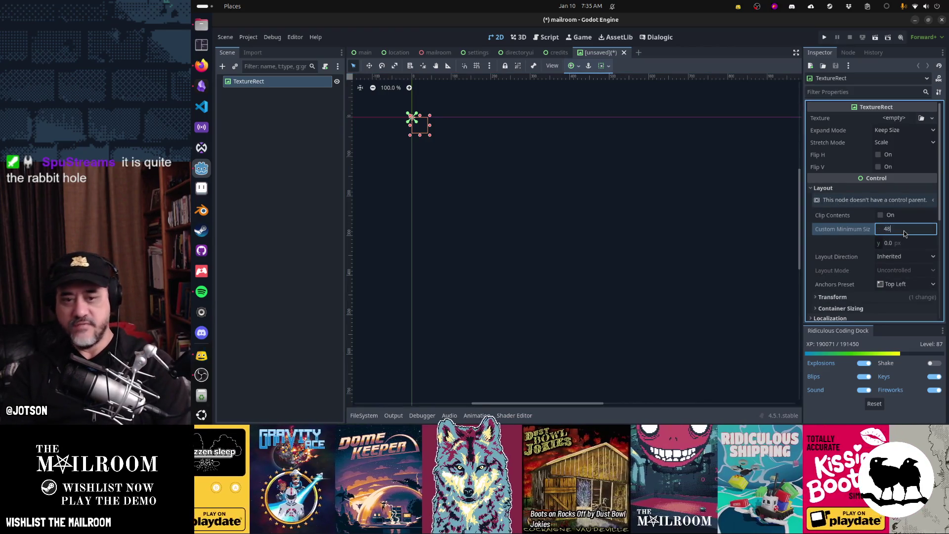
key(Tab)
text(48)
key(Return)
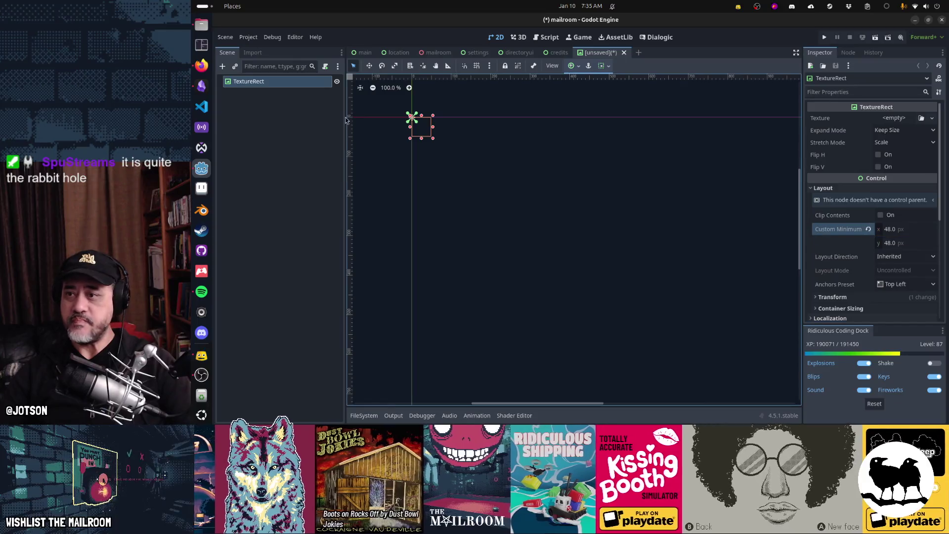
Start renaming the TextureRect node, then bring up the Run a Command prompt
double_click(284, 85)
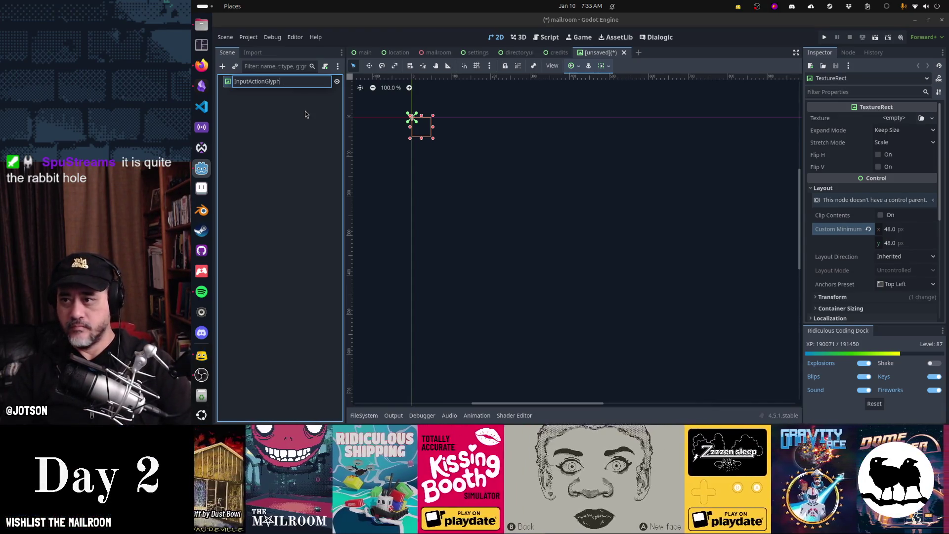
key(super)
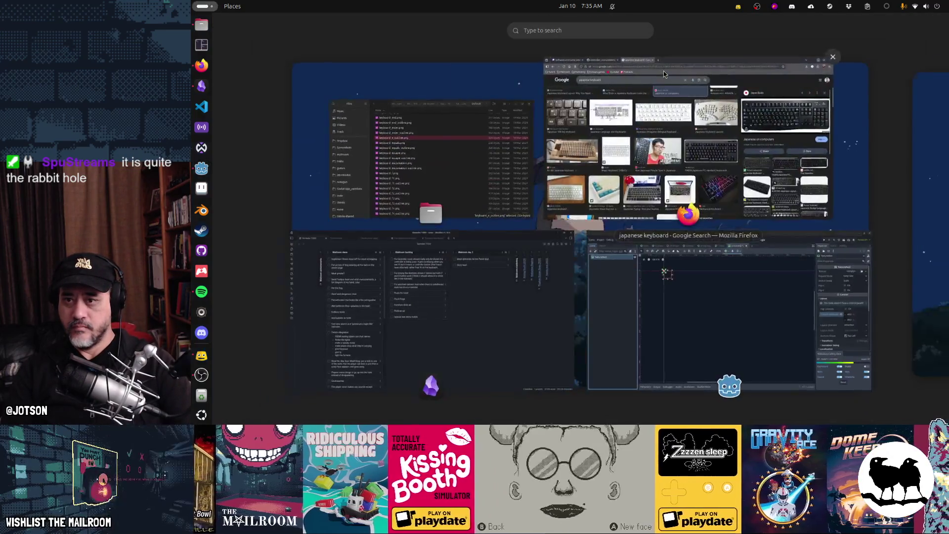
key(super)
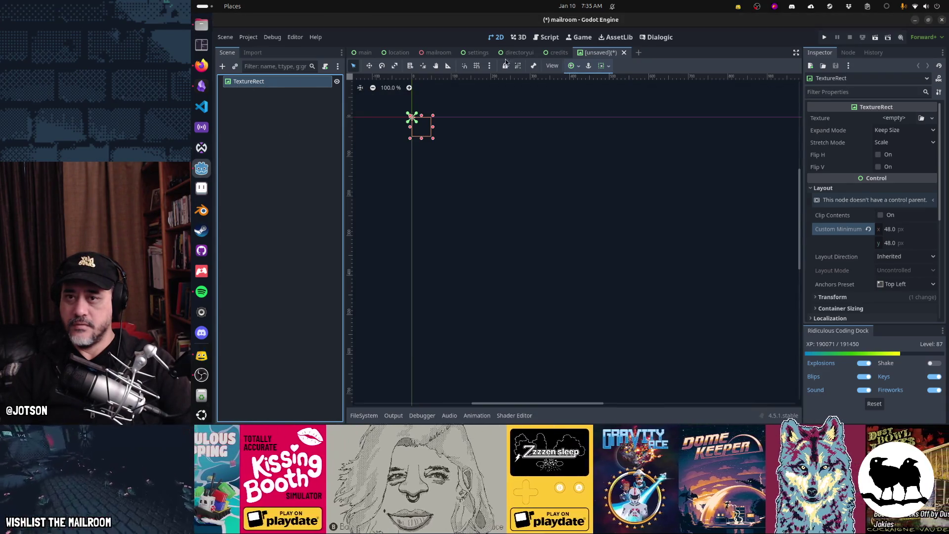
key(super)
key(super)
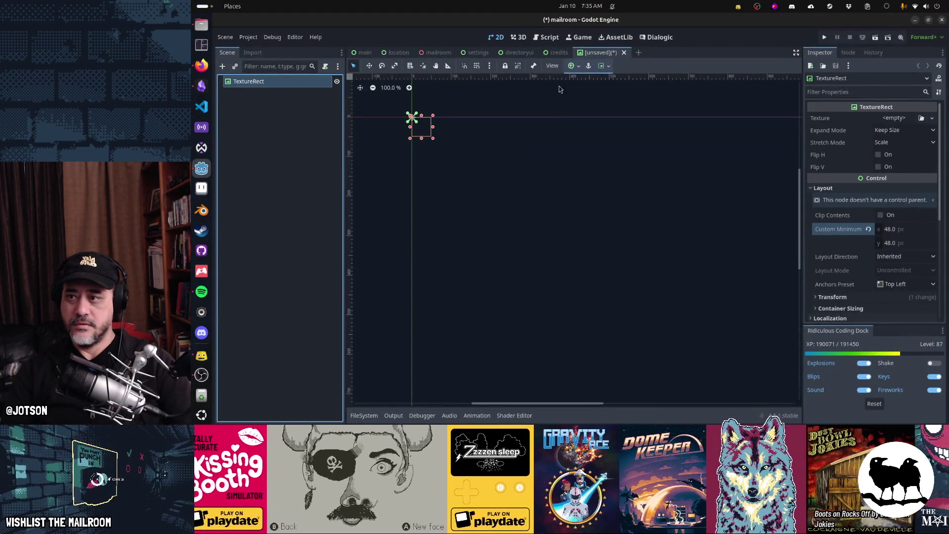
key(alt+F2)
Force-quit Godot with pkill godot, then relaunch it and open the mailroom project
text(pkill )
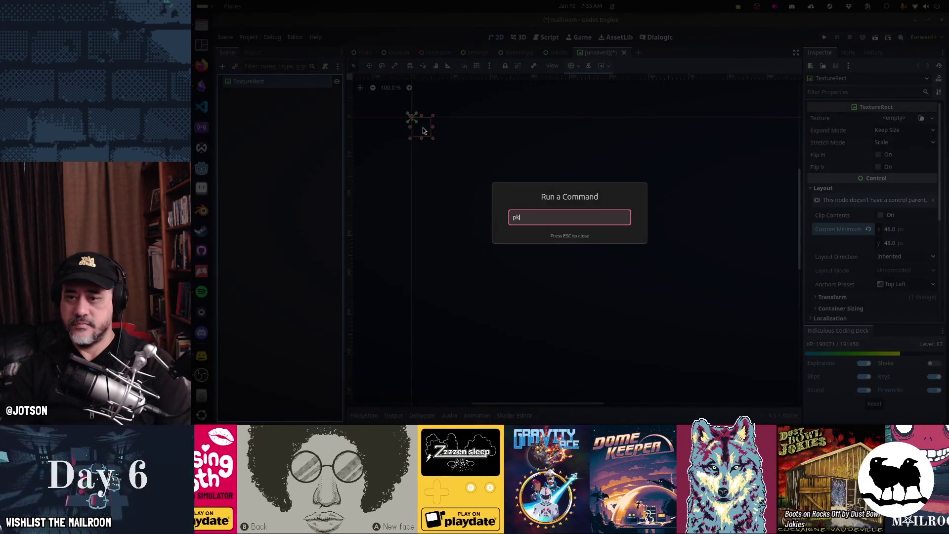
text(godot)
key(Return)
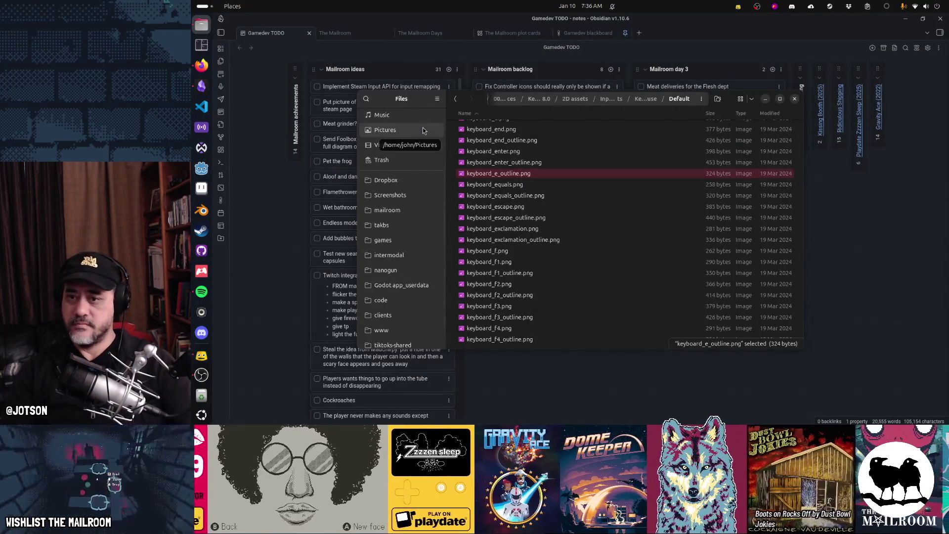
key(alt+F2)
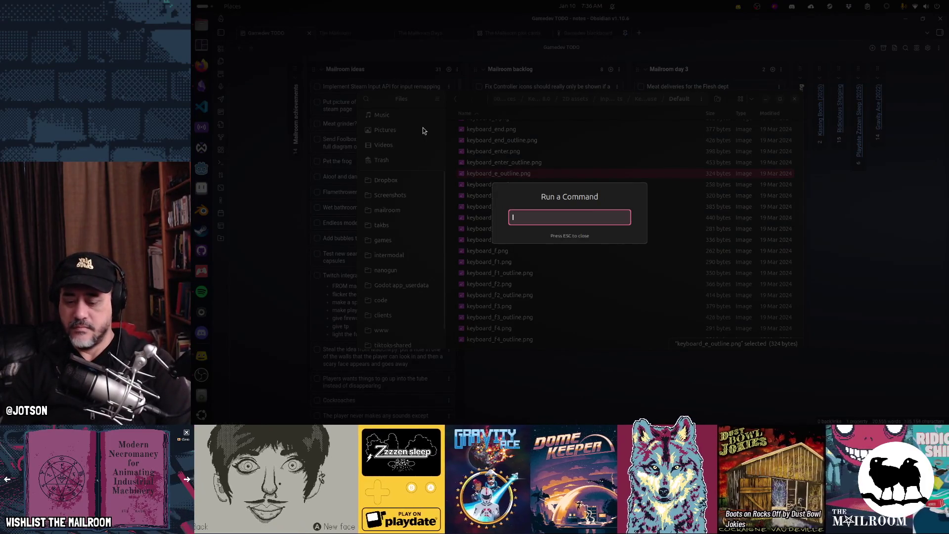
key(Escape)
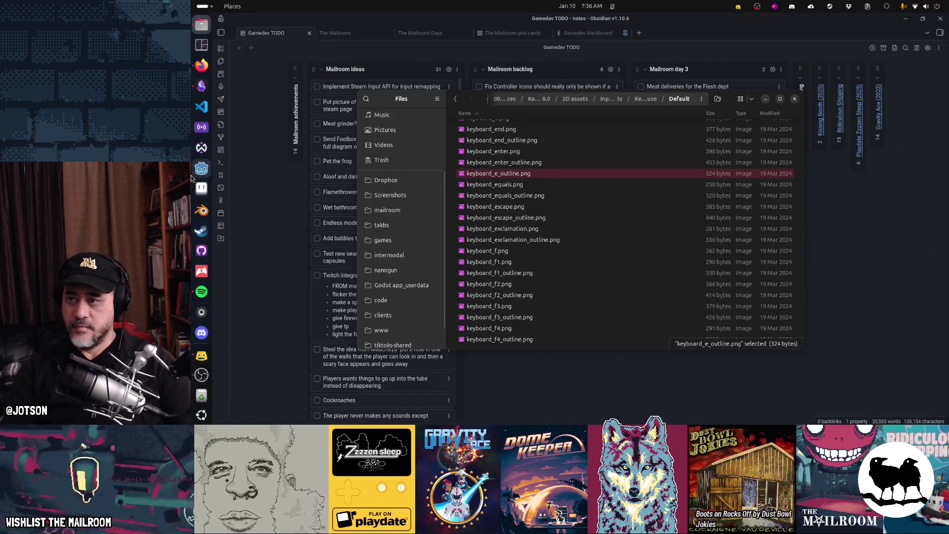
click(201, 169)
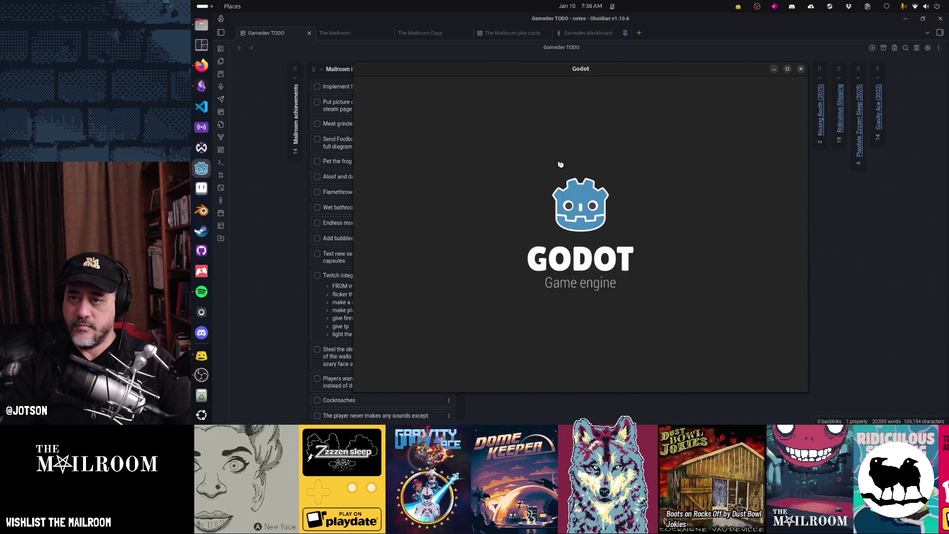
double_click(545, 108)
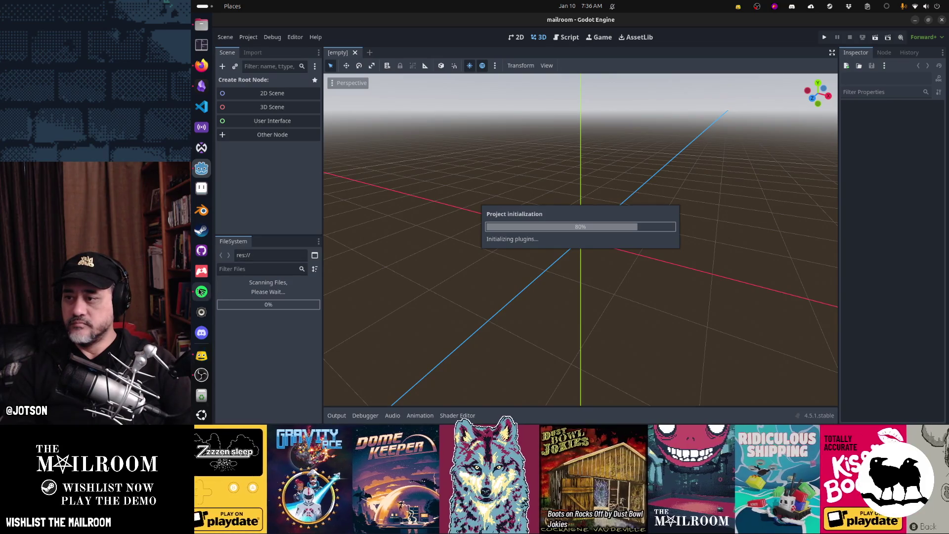
Let the mailroom project finish loading, then start a new empty scene
click(200, 292)
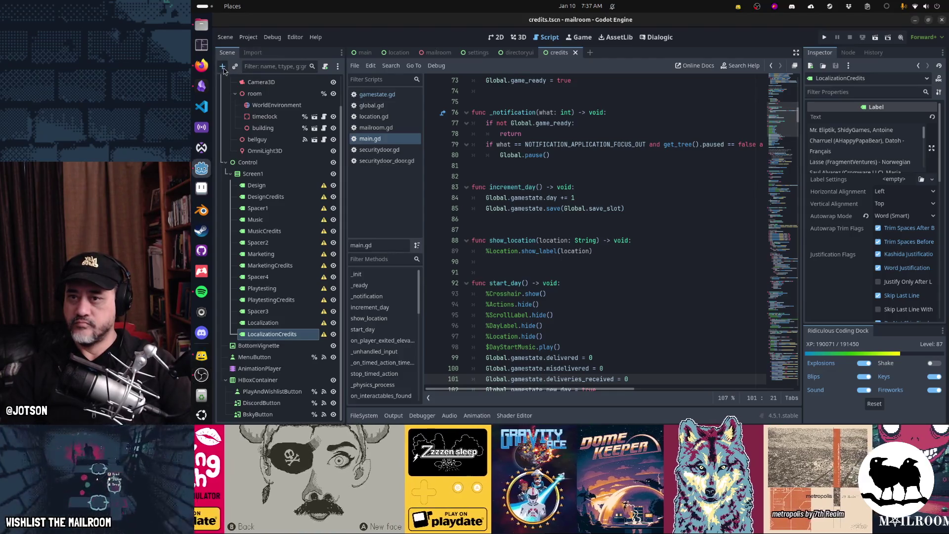
click(590, 53)
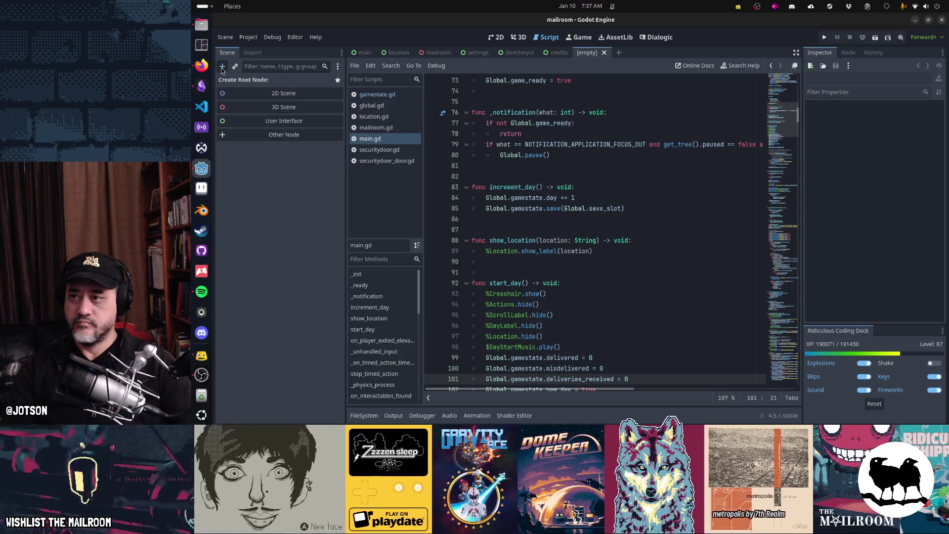
Add a TextureRect root node and rename it InputActionGlyph
key(ctrl+a)
text(texturerect)
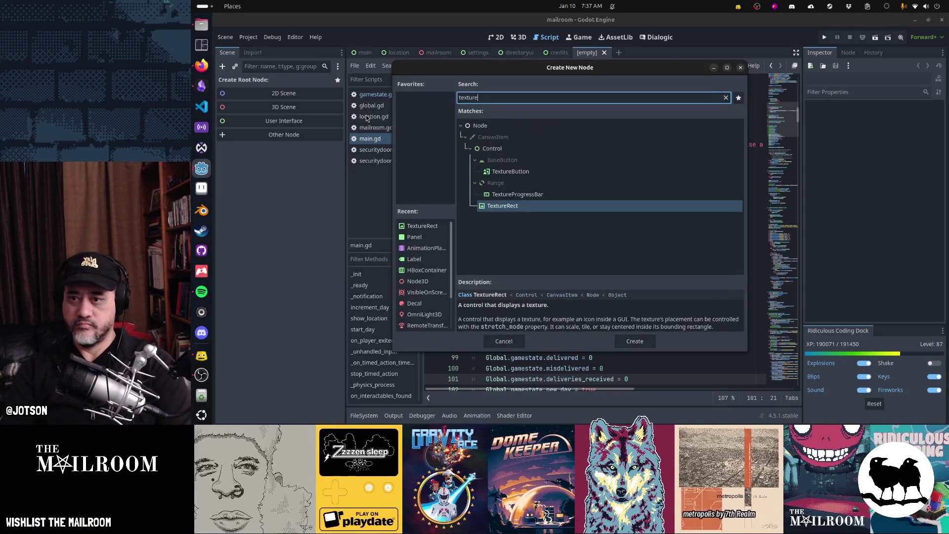
key(Return)
key(F2)
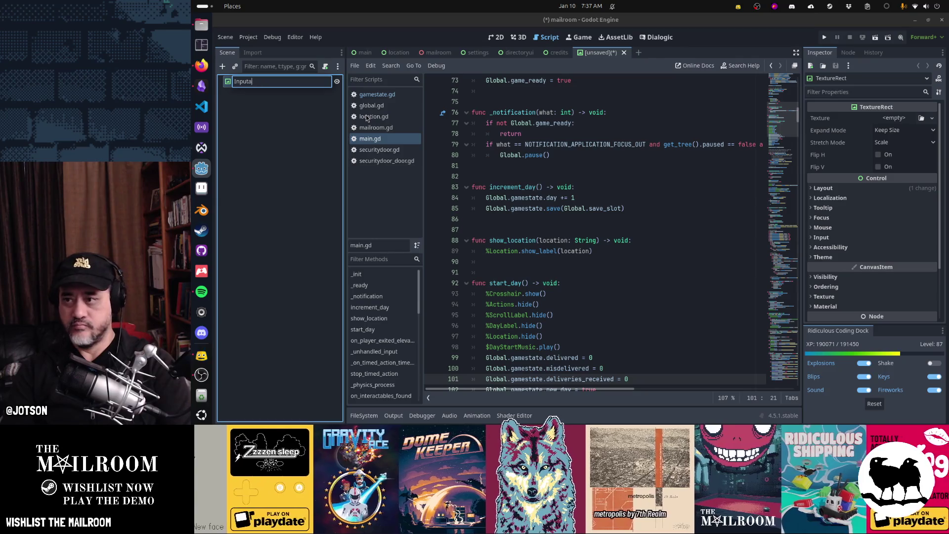
text(yph)
key(Return)
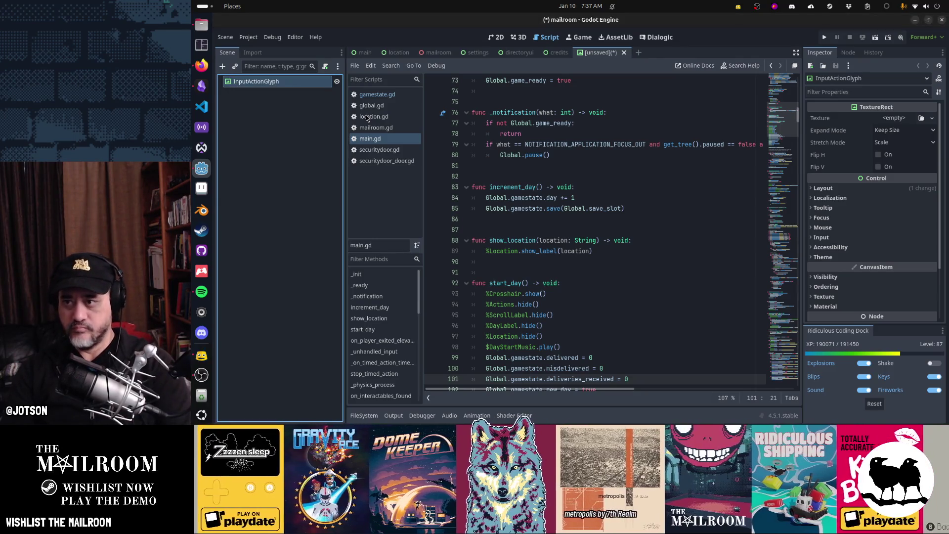
Save the scene as input_action_glyph.tscn in the ui folder
key(ctrl+s)
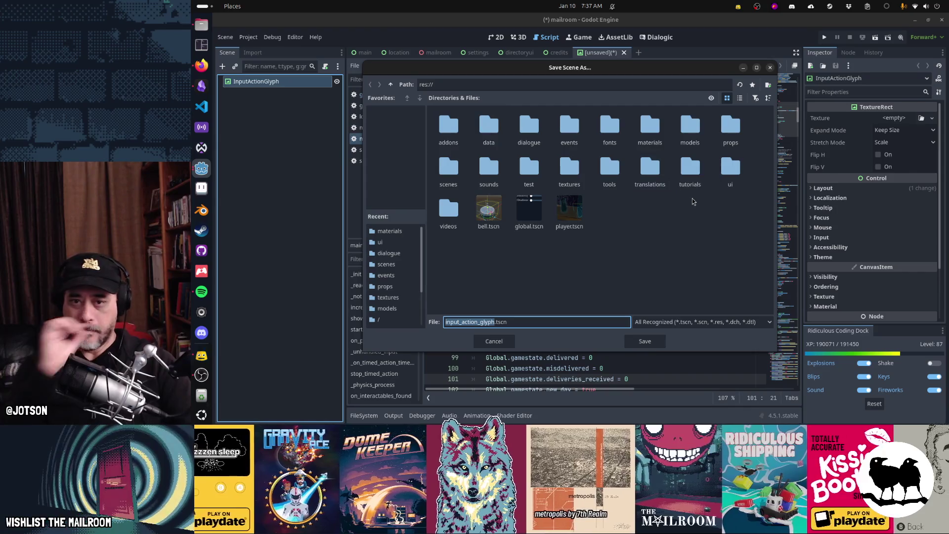
double_click(729, 175)
click(644, 341)
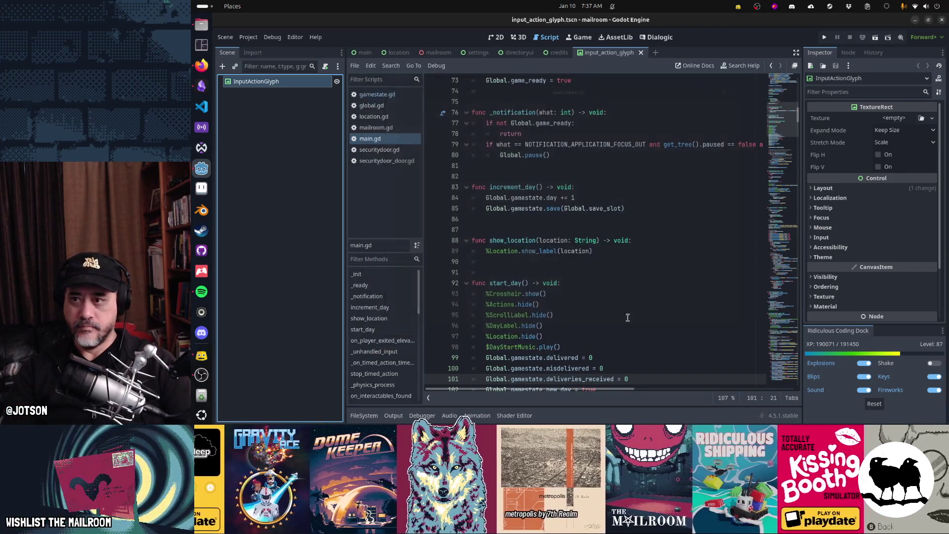
Attach a new input_action_glyph.gd script to the InputActionGlyph root
click(324, 67)
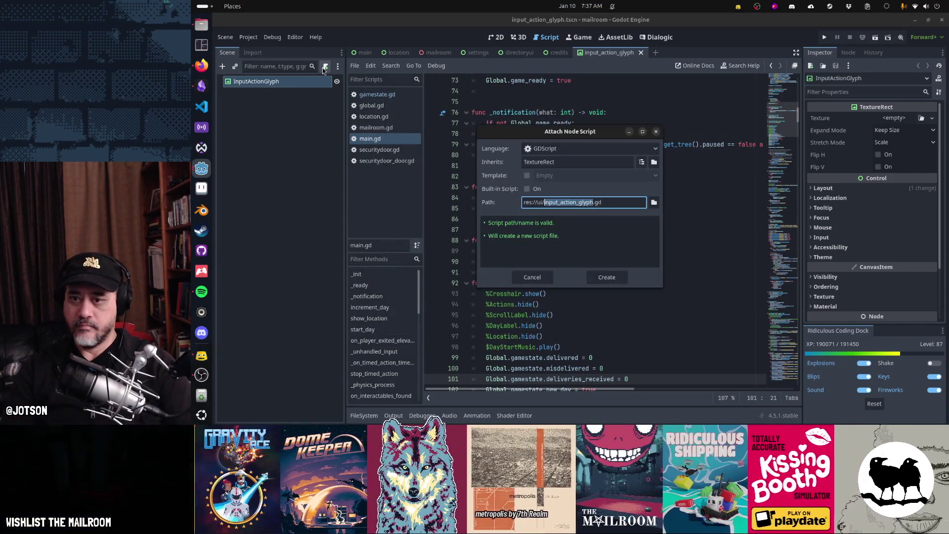
key(Return)
key(ctrl+s)
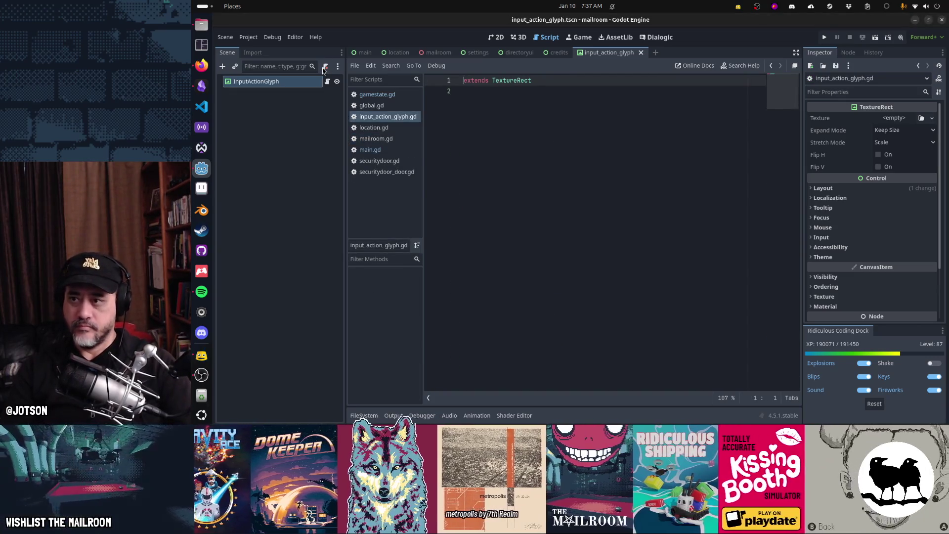
click(541, 141)
Add exported variables input_action: String and mode below the extends line
key(Return)
key(Return)
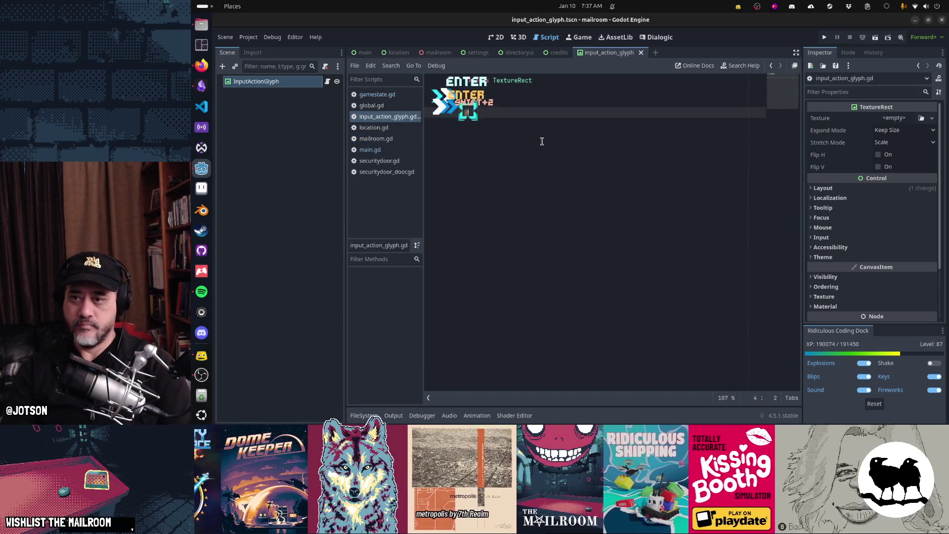
text(@export var input_action: String)
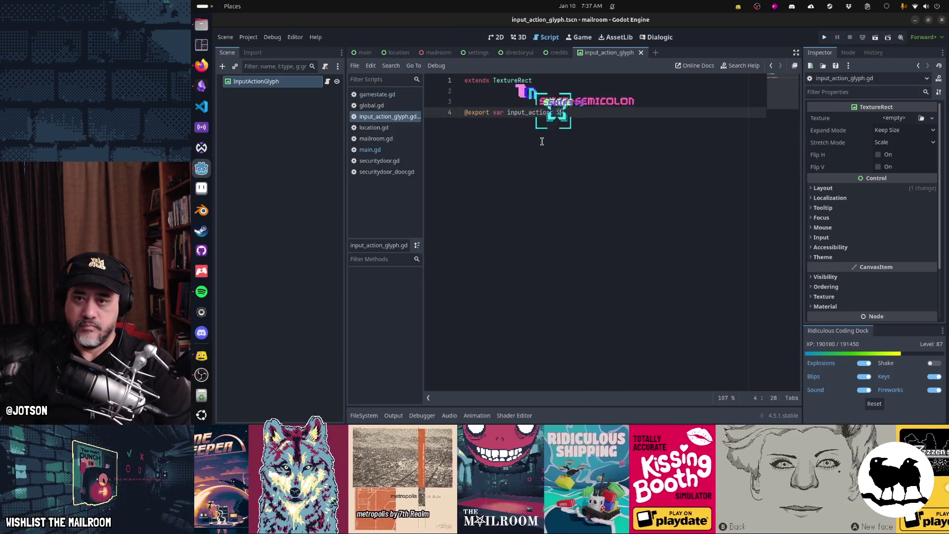
key(Return)
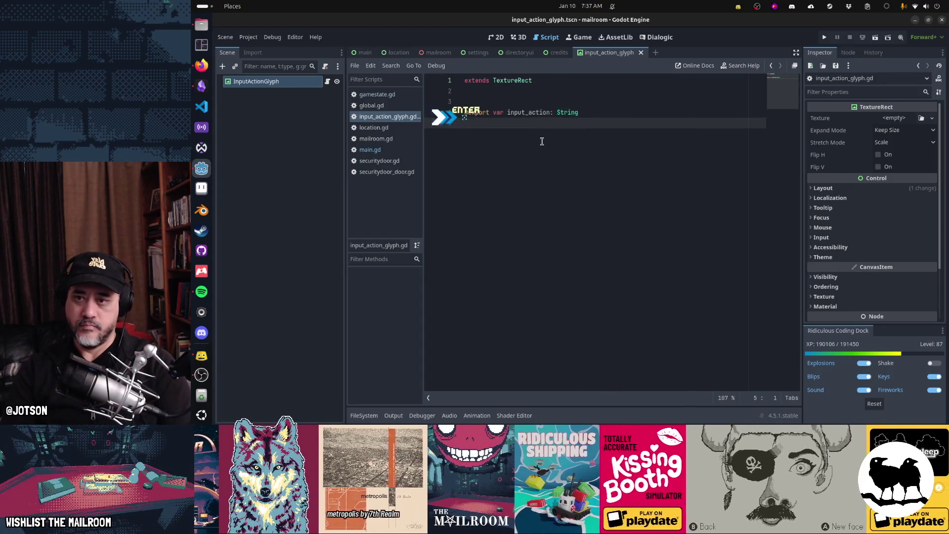
text(@export var)
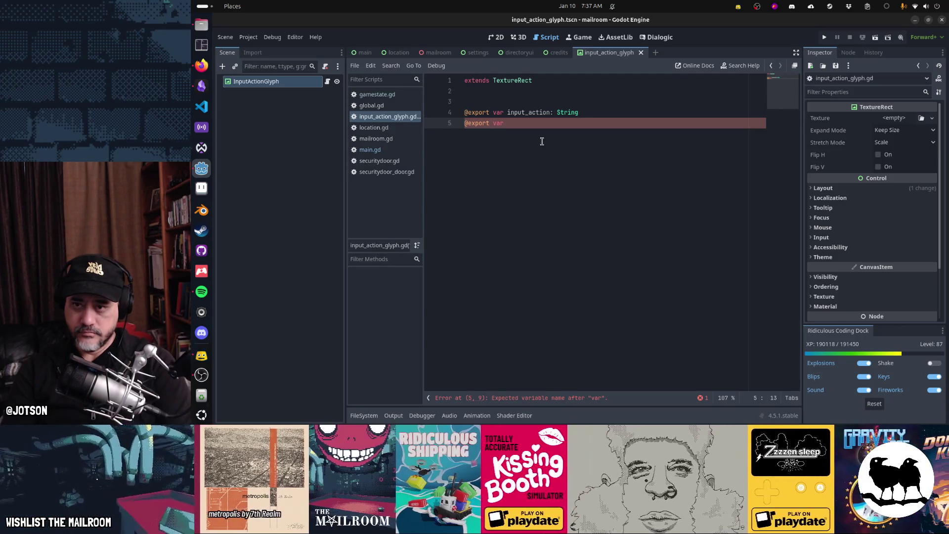
text(mode)
Declare an enum GlyphMode with All, Keyboard and Gamepad above the exports
key(Up)
key(Up)
key(Up)
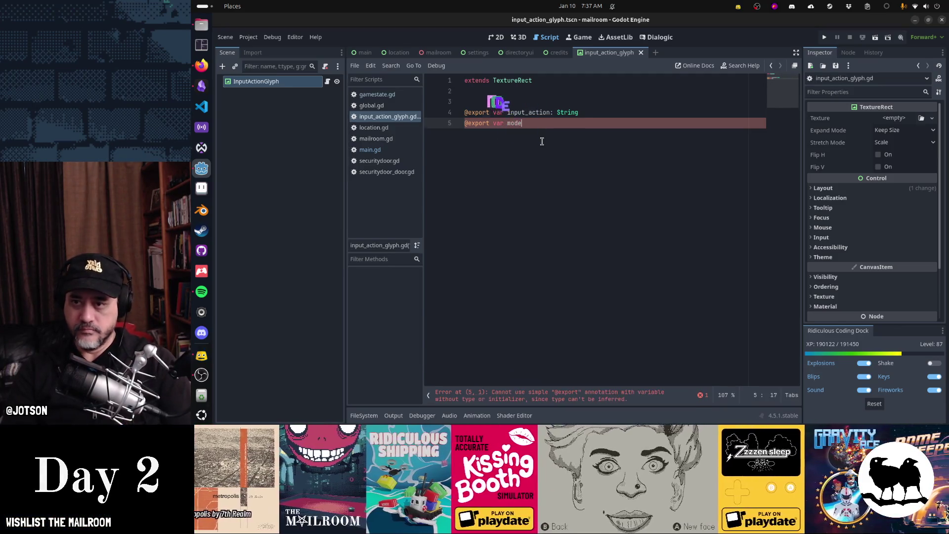
key(Return)
text(enum Mode)
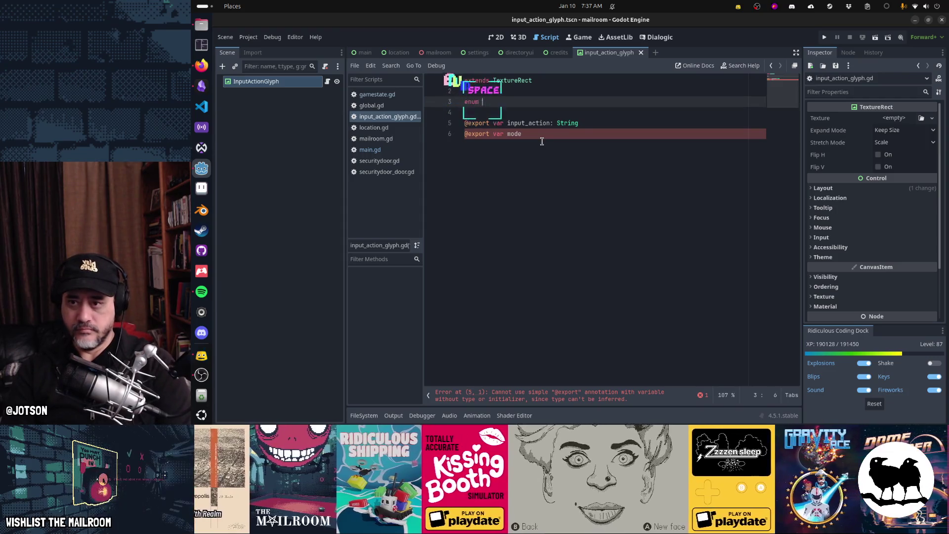
key(BackSpace)
key(BackSpace)
key(BackSpace)
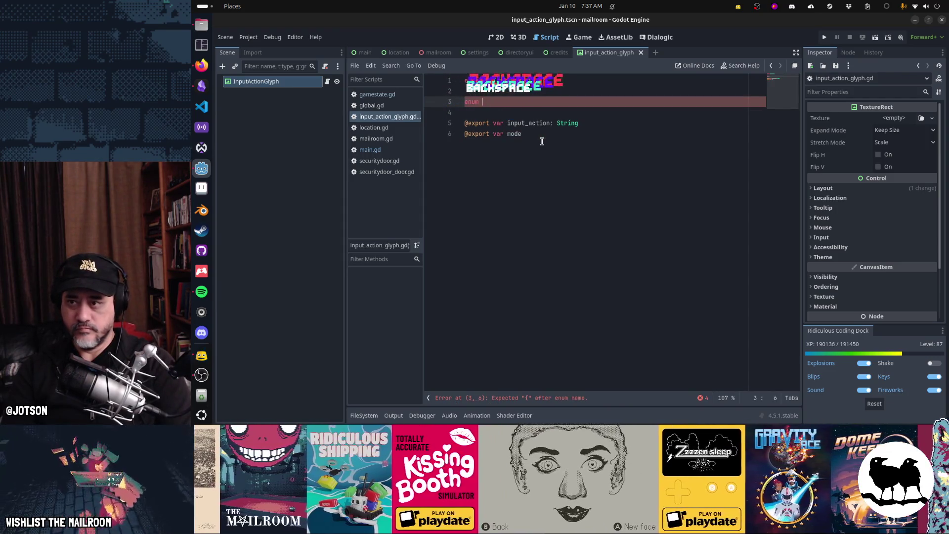
text(Glyph)
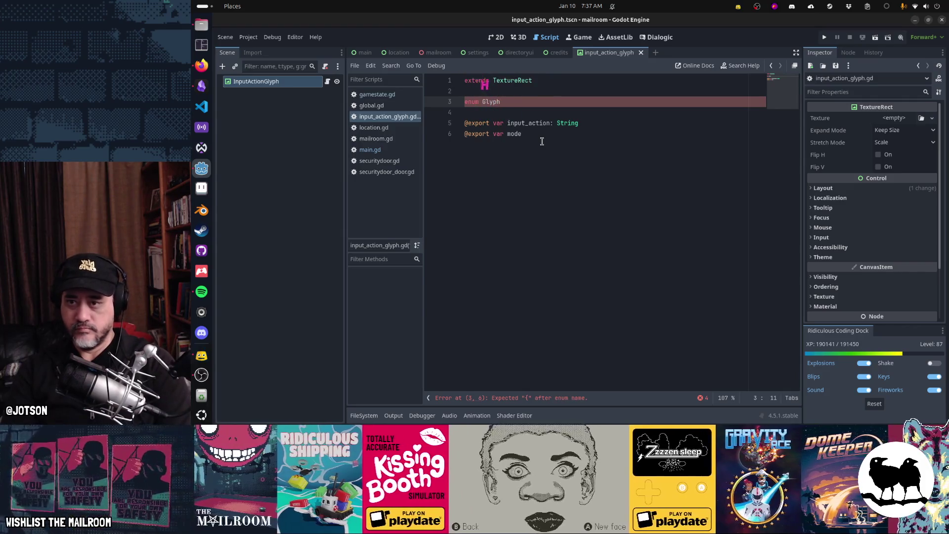
text(ode { )
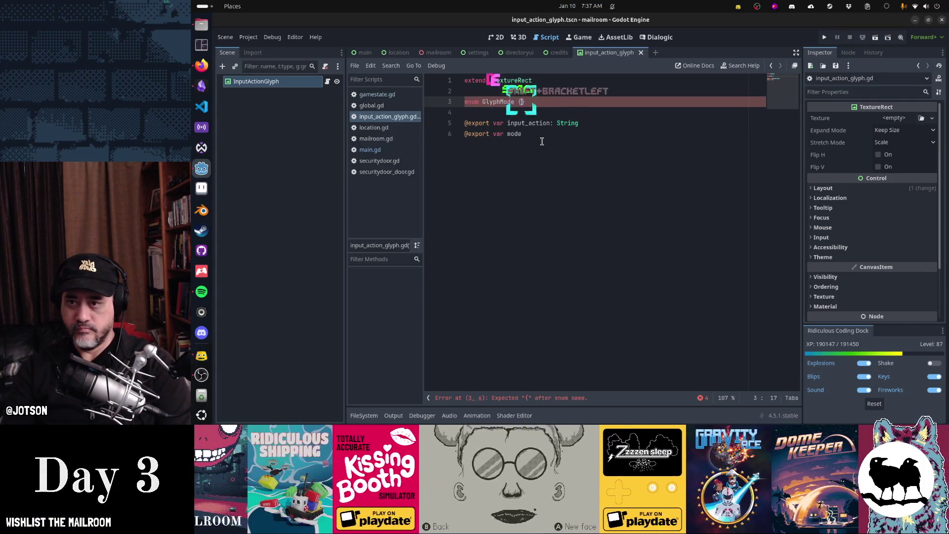
text( AU)
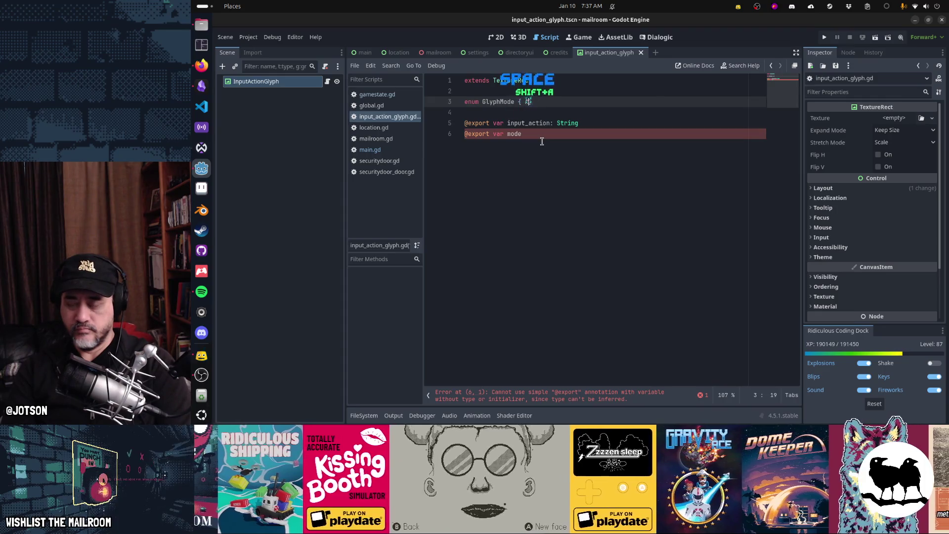
text(, Keyboar)
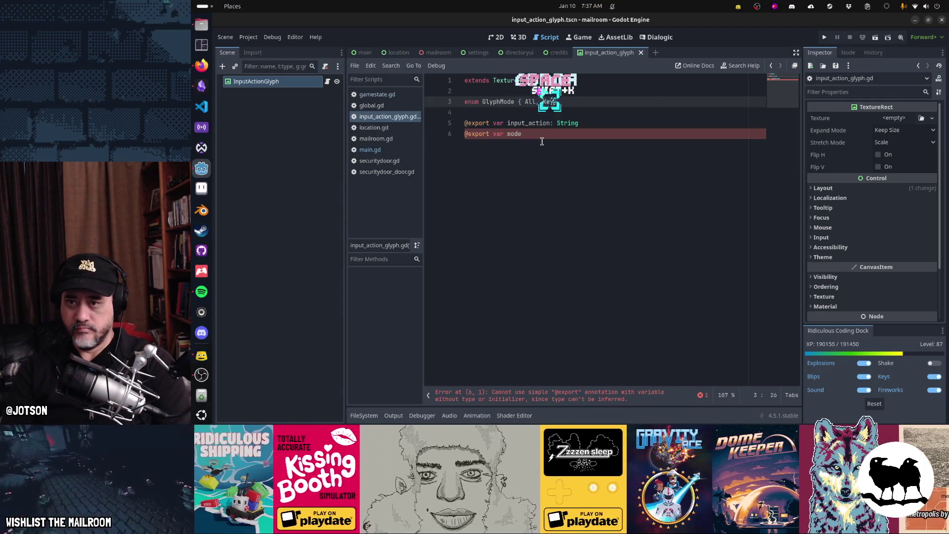
text(d, G)
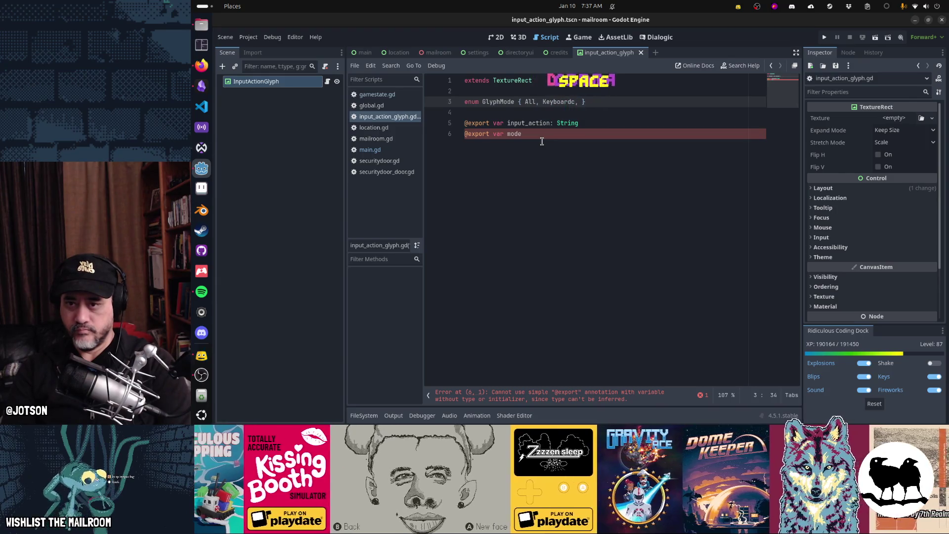
text(amepad })
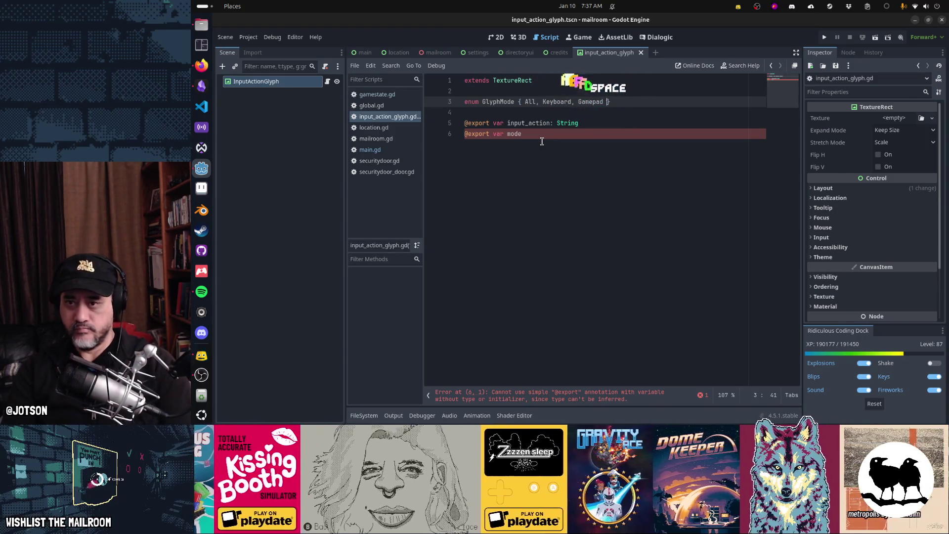
Type mode as GlyphMode defaulting to GlyphMode.All, save, and check its inspector choices
key(Down)
key(Down)
text(: Glyph)
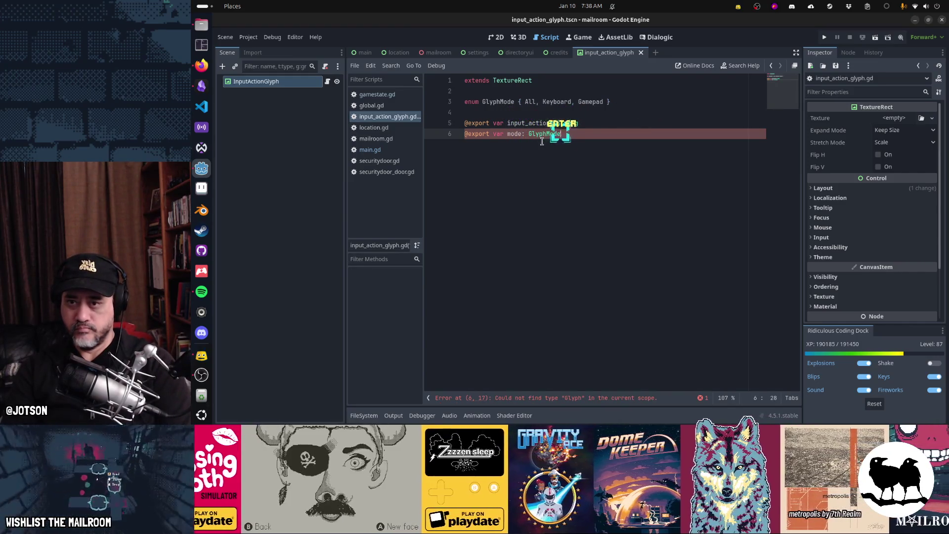
key(Return)
text(= A)
key(BackSpace)
text(Glyup)
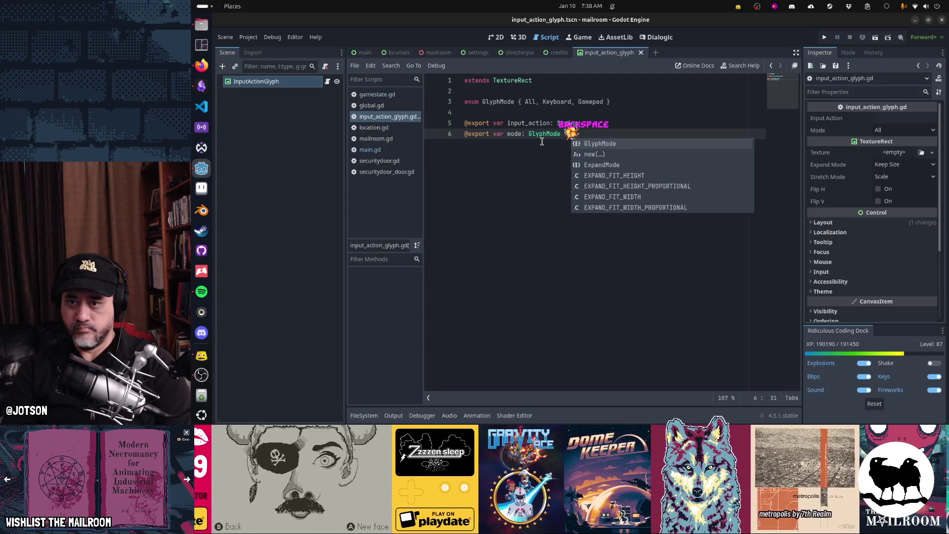
key(BackSpace)
key(BackSpace)
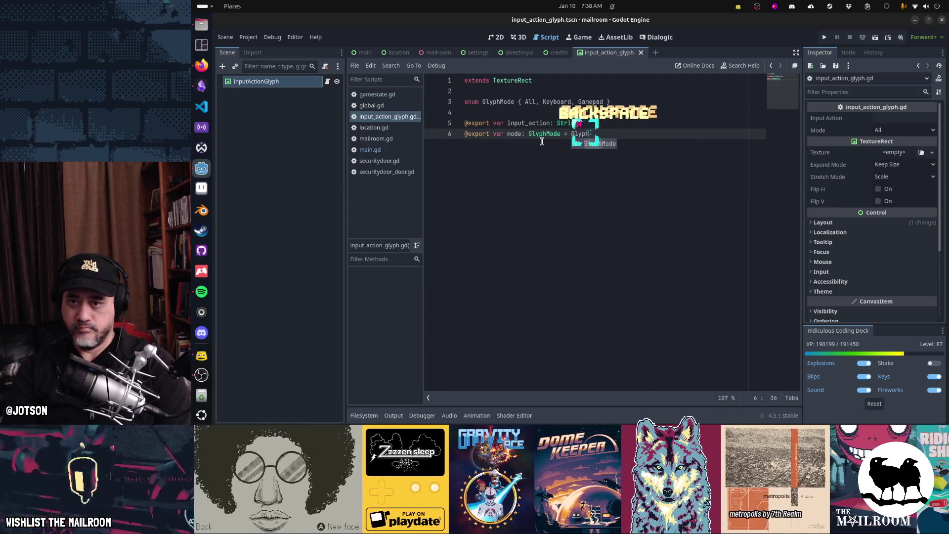
text(ph)
key(Return)
key(BackSpace)
key(BackSpace)
text(.)
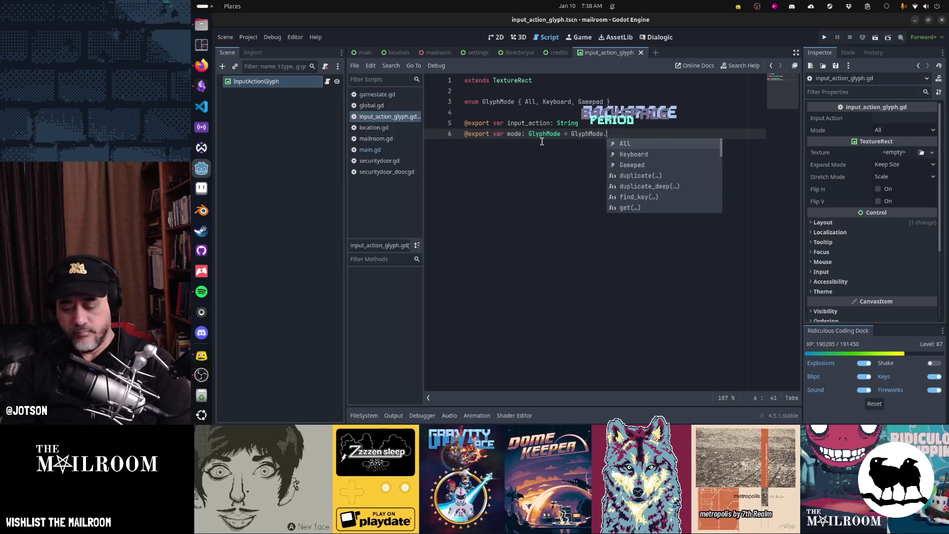
text(A)
key(Return)
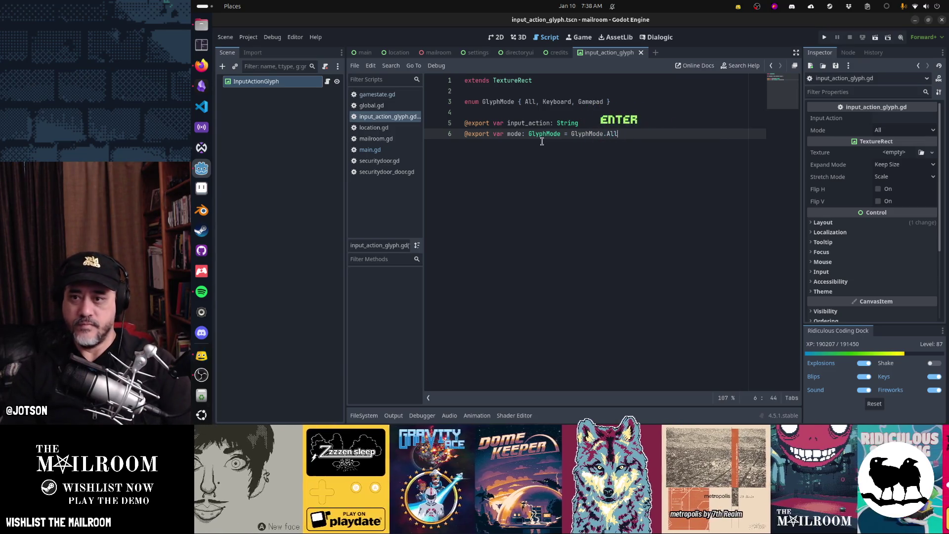
key(ctrl+s)
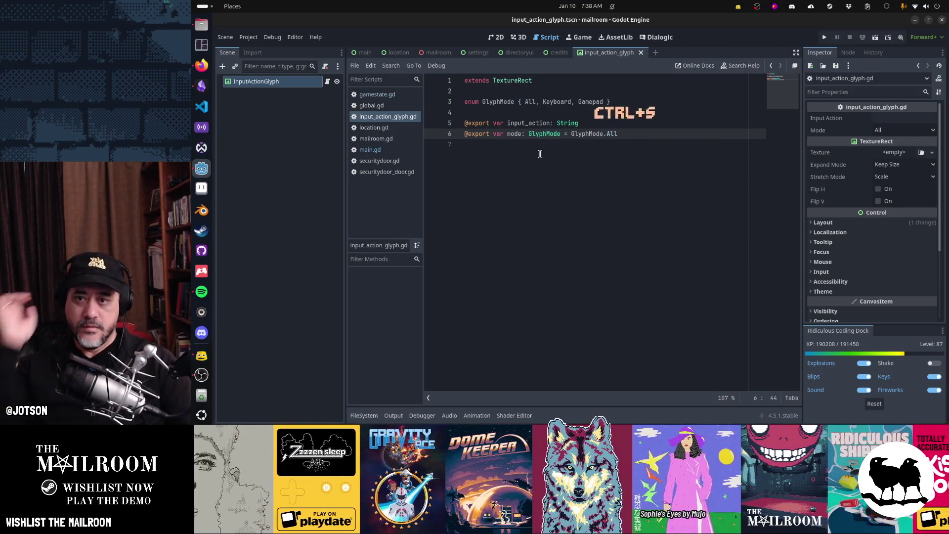
click(900, 133)
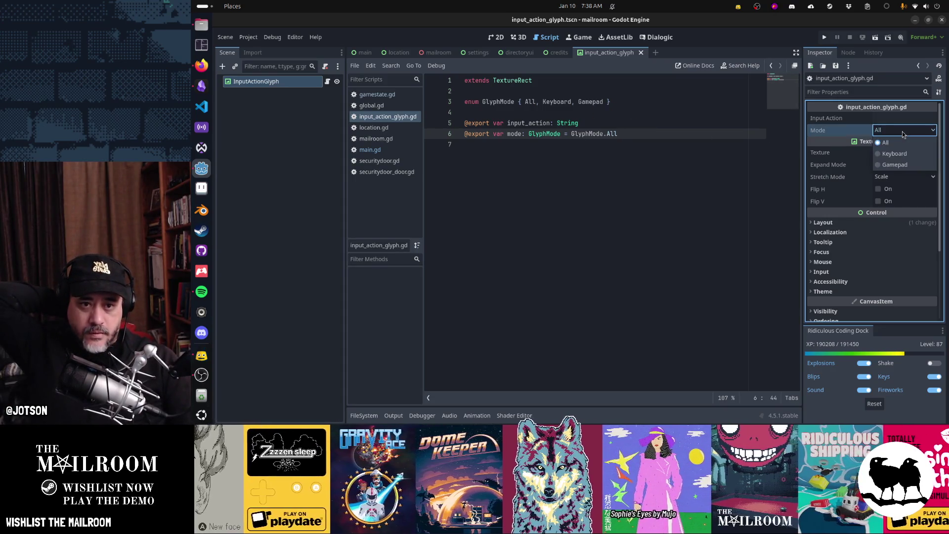
Begin an _input(event: InputEvent) function with an if line in input_action_glyph.gd
click(896, 117)
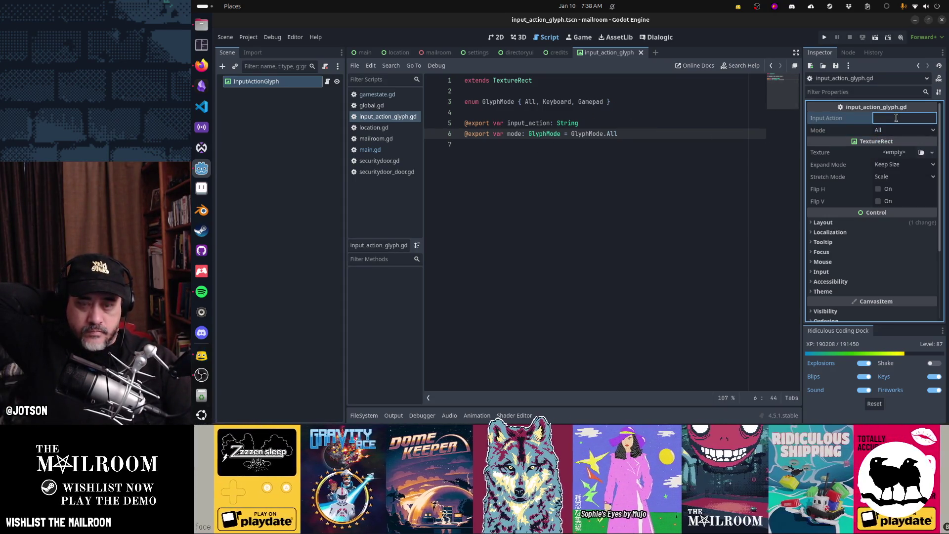
click(607, 153)
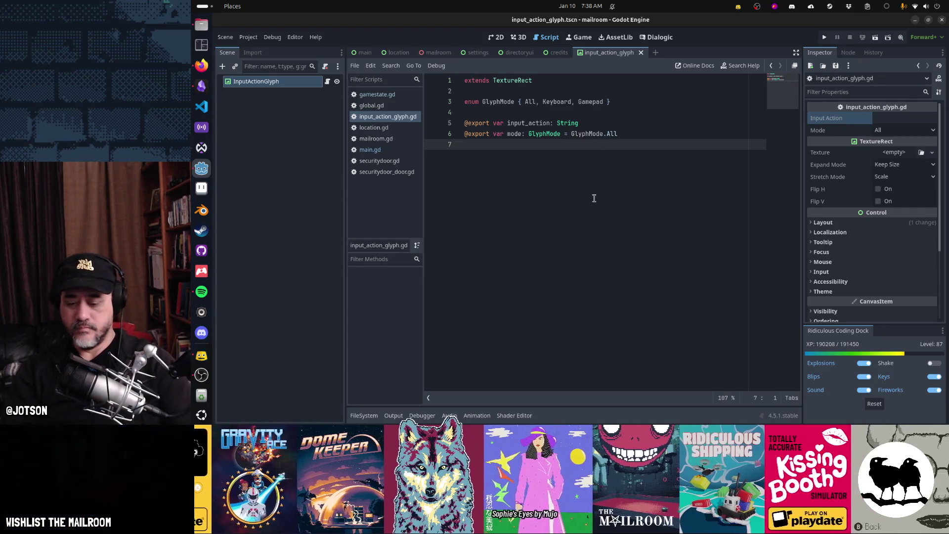
key(Return)
key(Return)
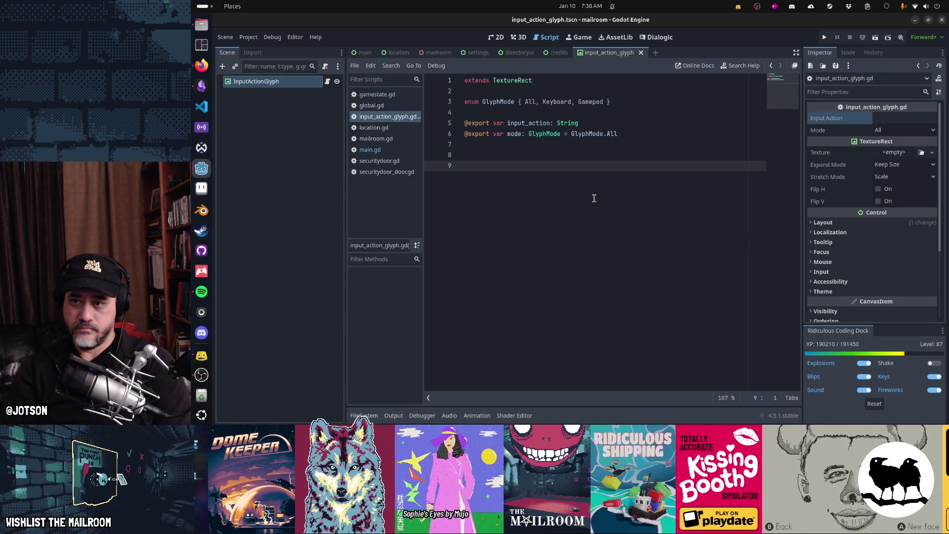
text(nc)
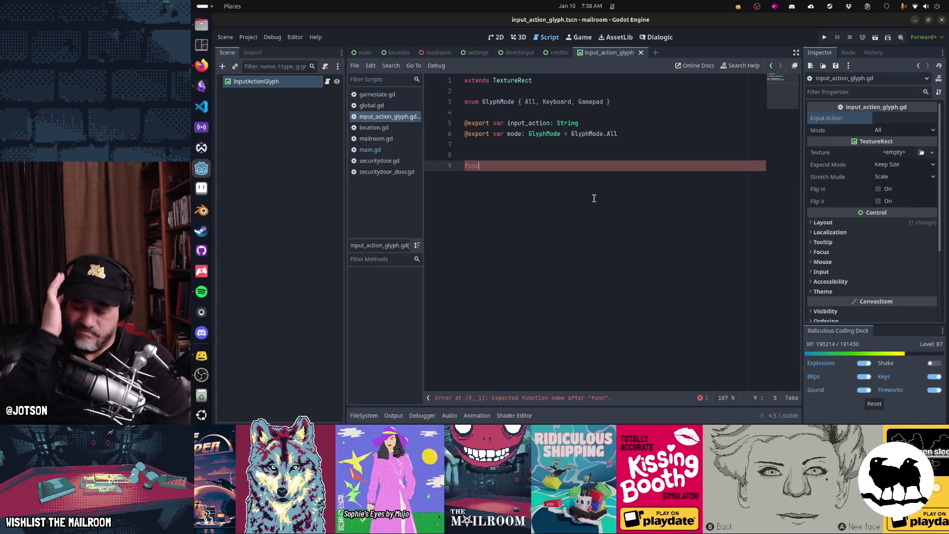
text( _i)
key(BackSpace)
text(inpu)
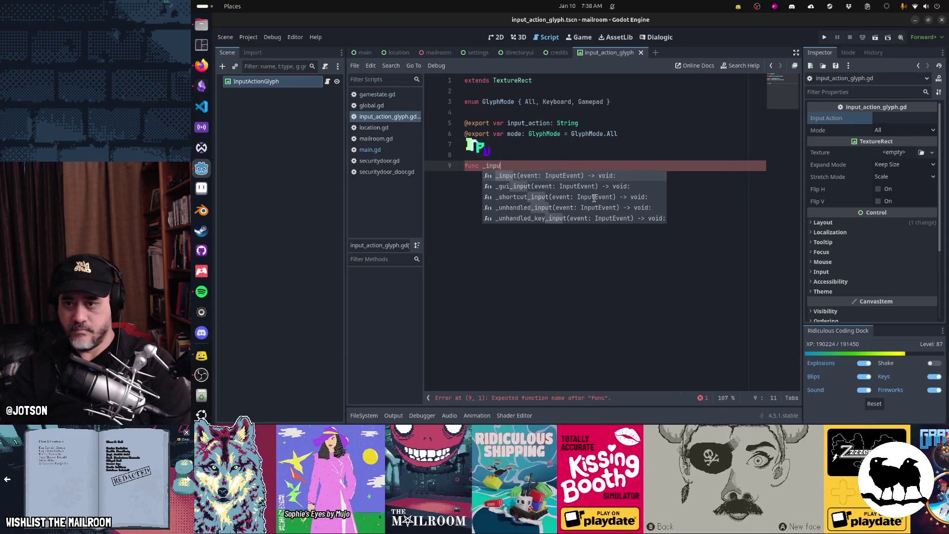
key(Return)
key(Return)
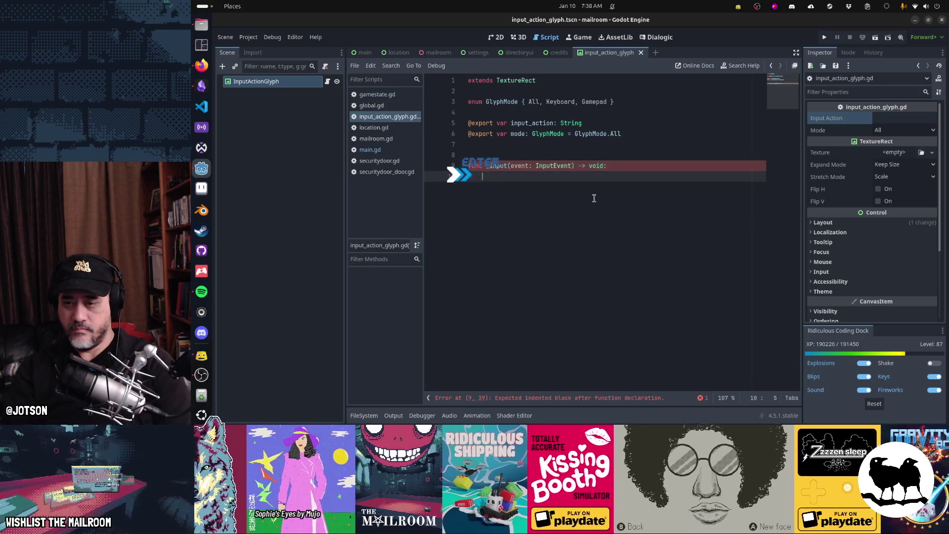
text(if)
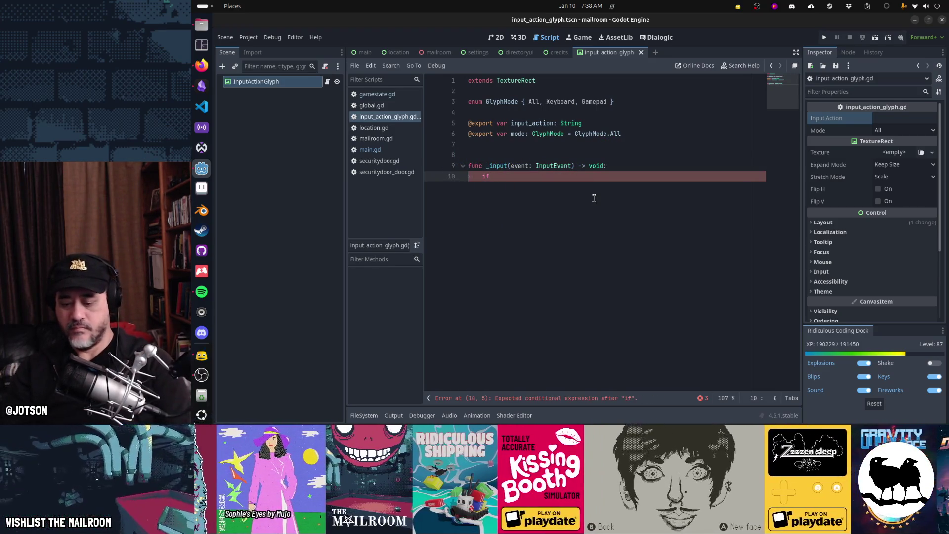
key(ctrl+alt+o)
Open global.gd and search it for control_method to reach the _input controller checks
text(global)
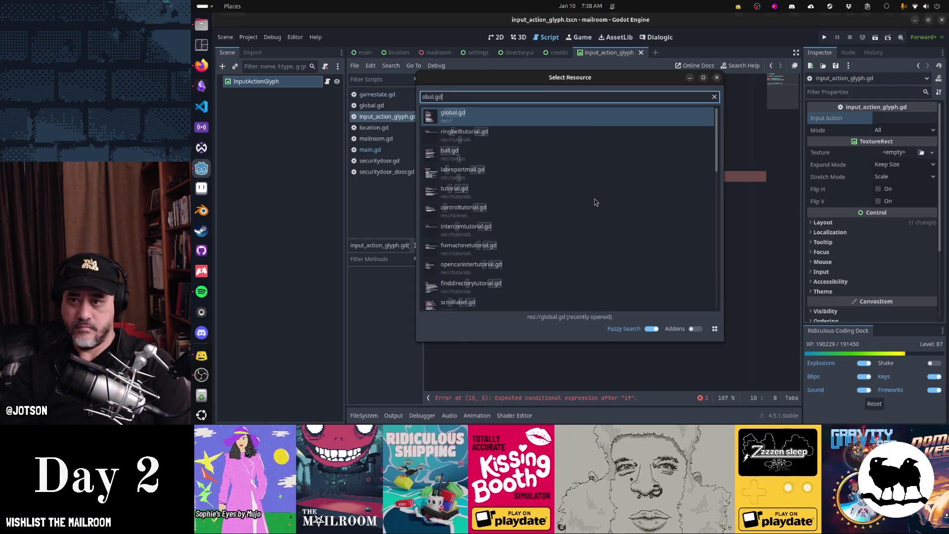
key(Return)
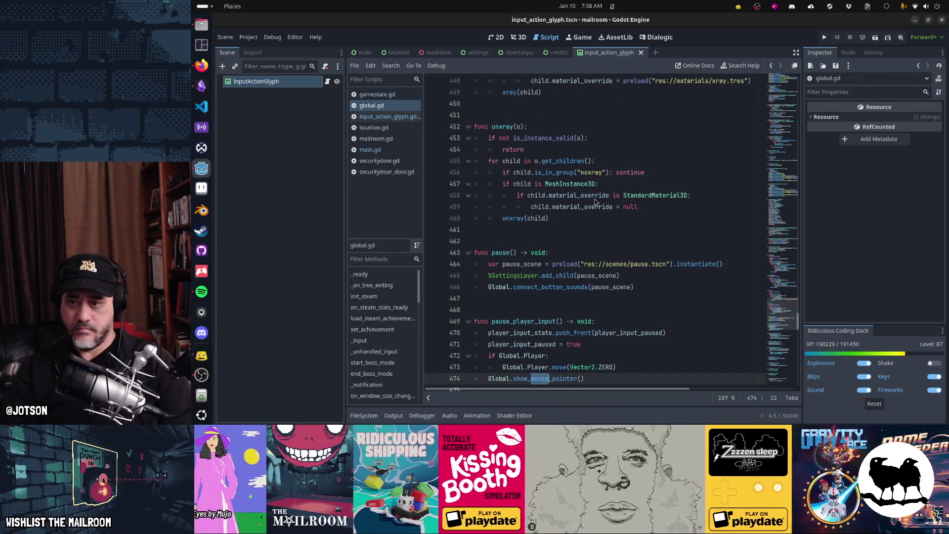
key(ctrl+f)
text(input)
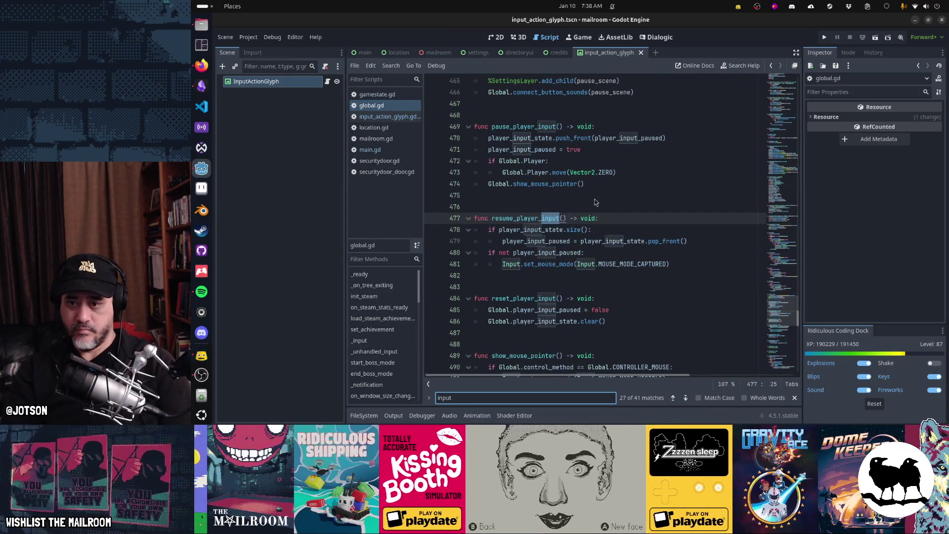
key(Return)
key(Return)
key(Return)
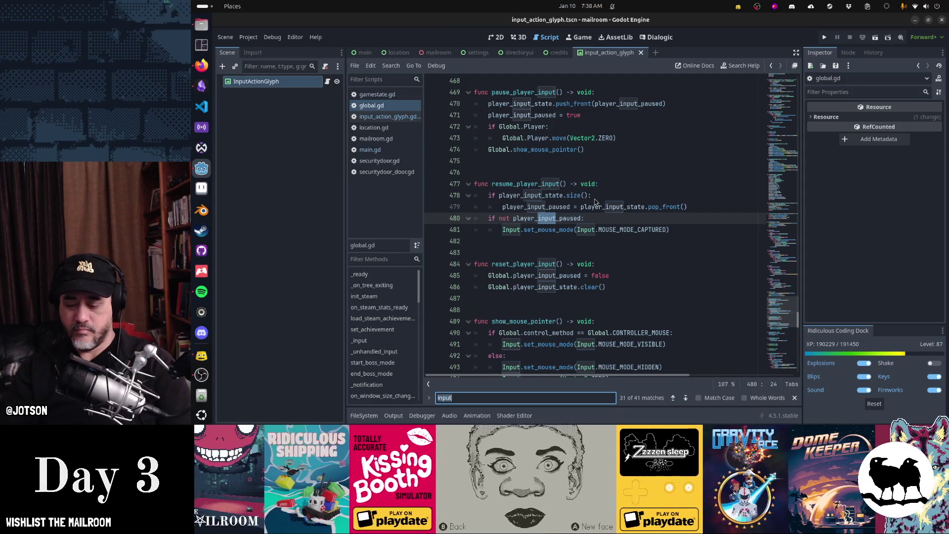
key(ctrl+f)
text(control_method)
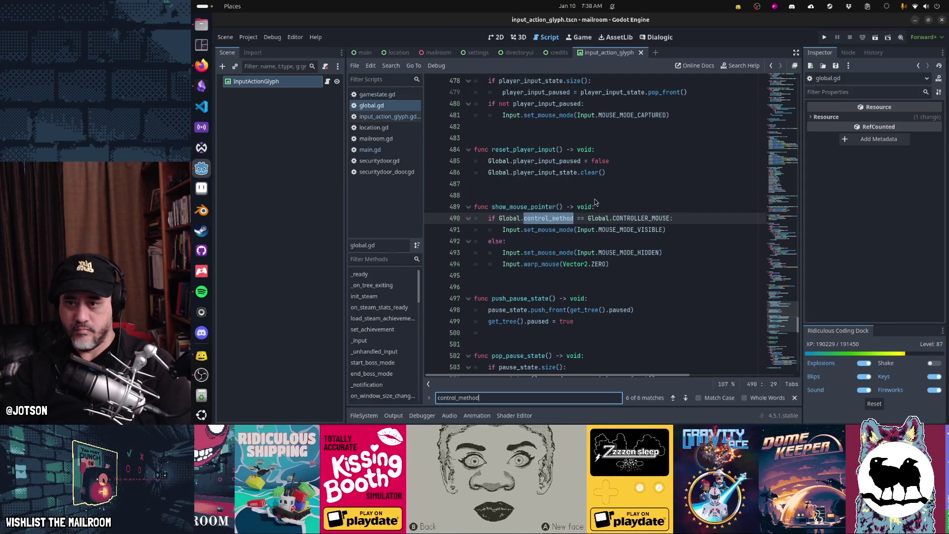
key(Return)
key(Return)
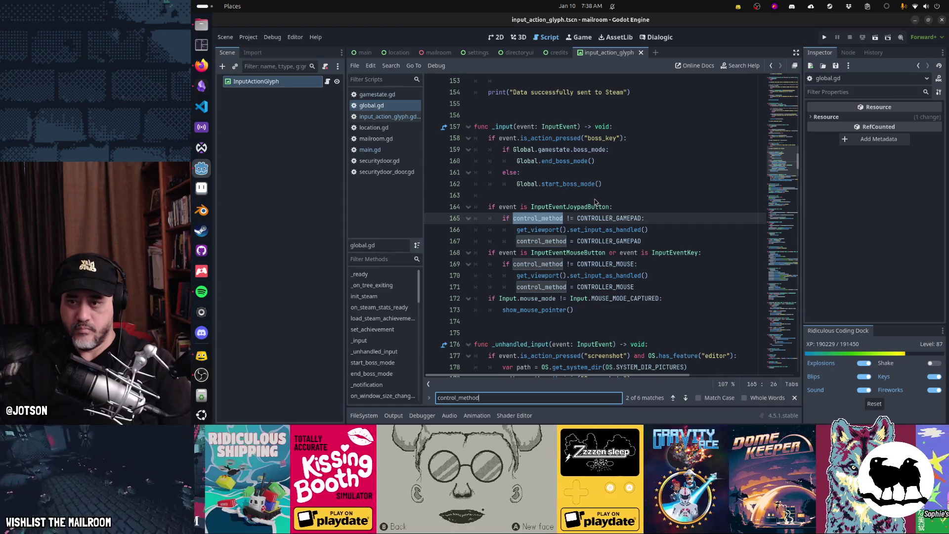
key(Escape)
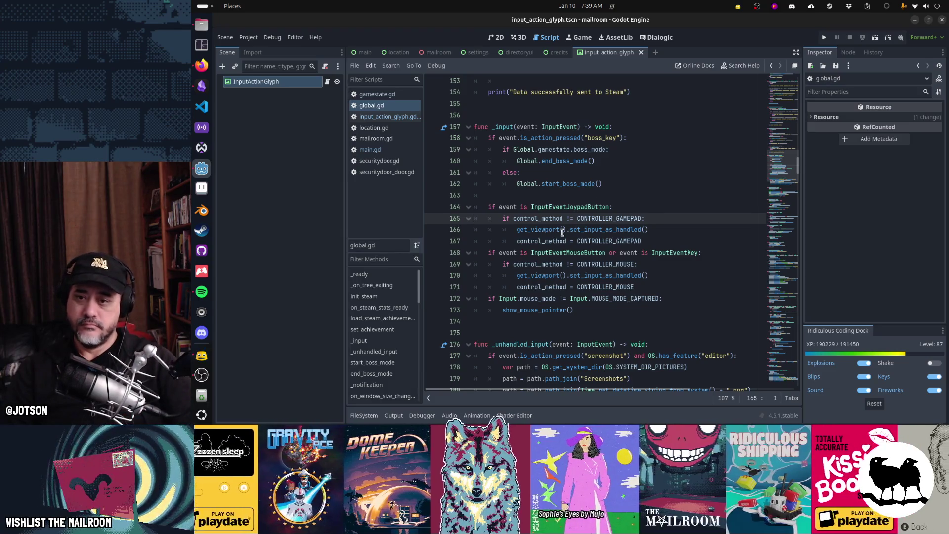
Search the project for control_method (18 matches in 7 files) and open action.gd line 41
double_click(551, 240)
key(ctrl+shift+f)
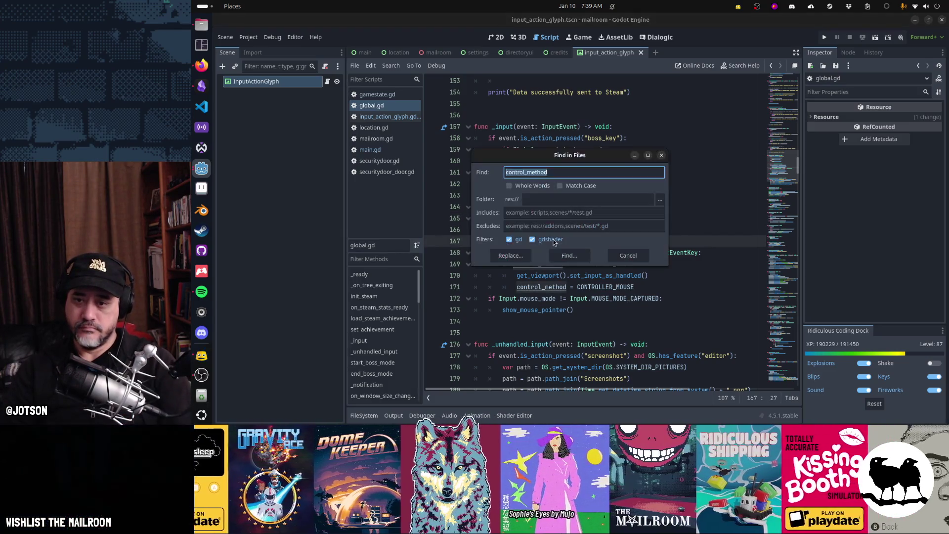
key(Return)
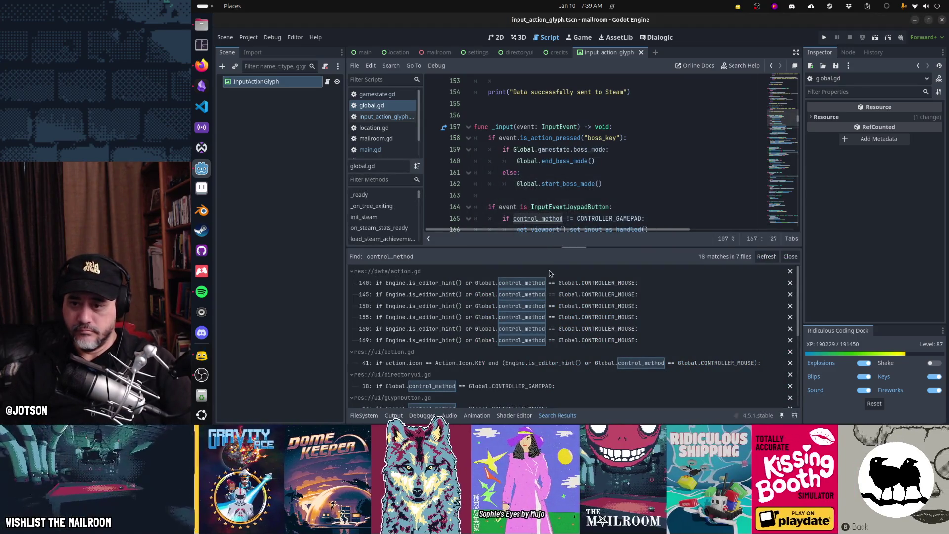
scroll(549, 367, down, 1)
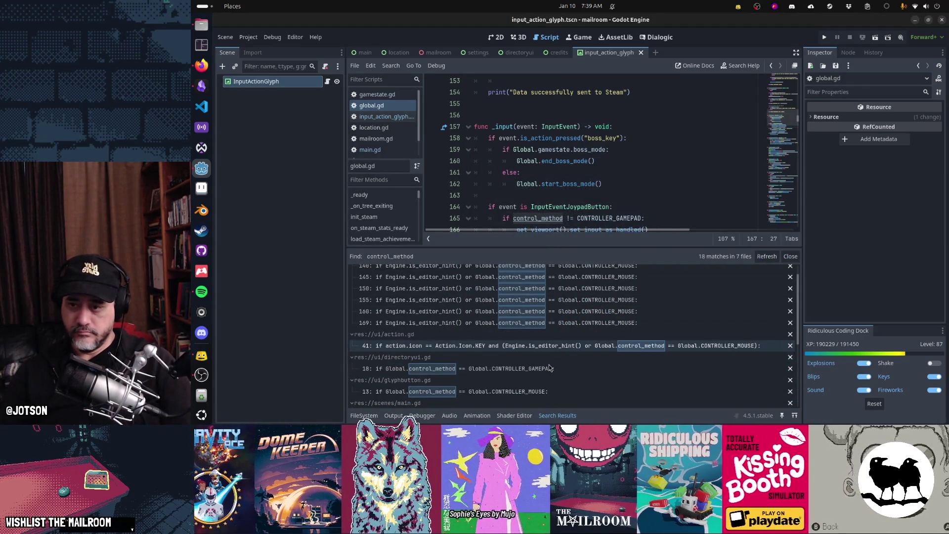
scroll(549, 366, up, 1)
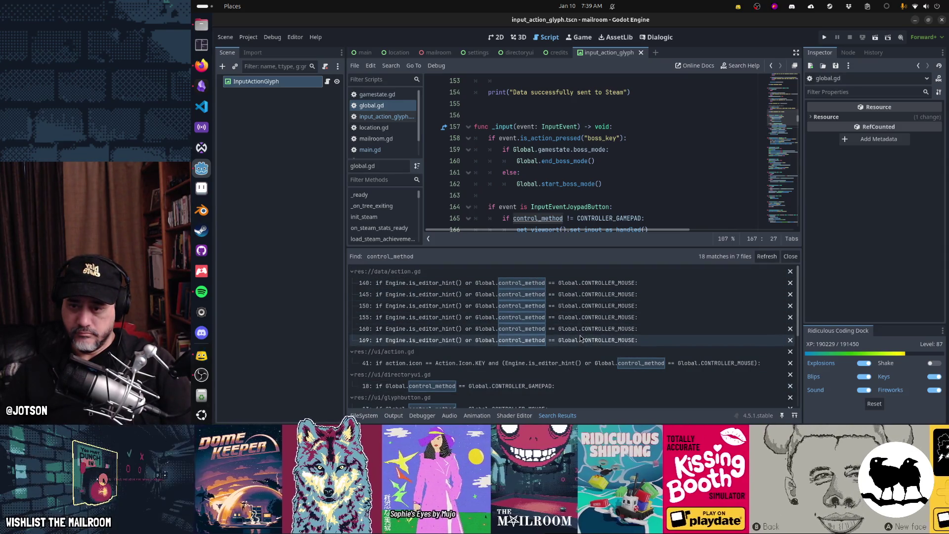
scroll(581, 338, down, 2)
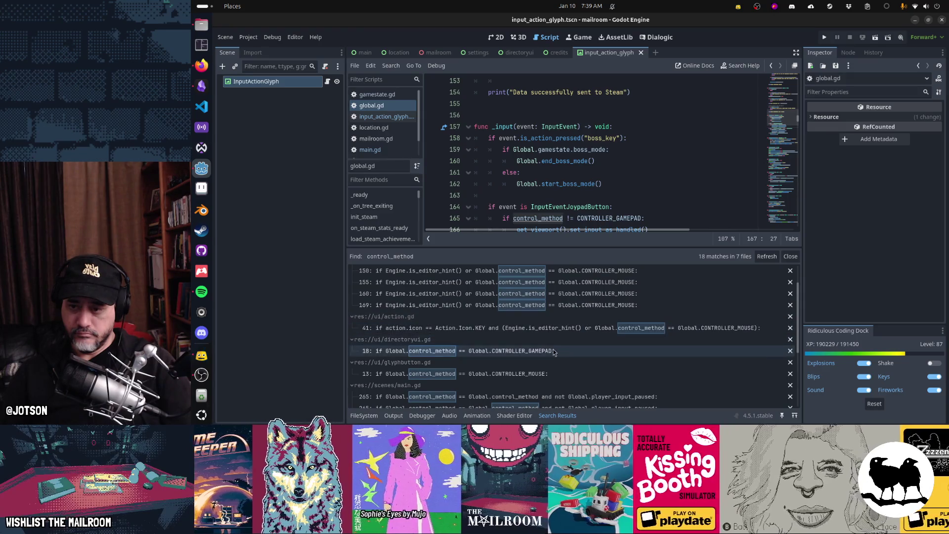
scroll(552, 313, up, 2)
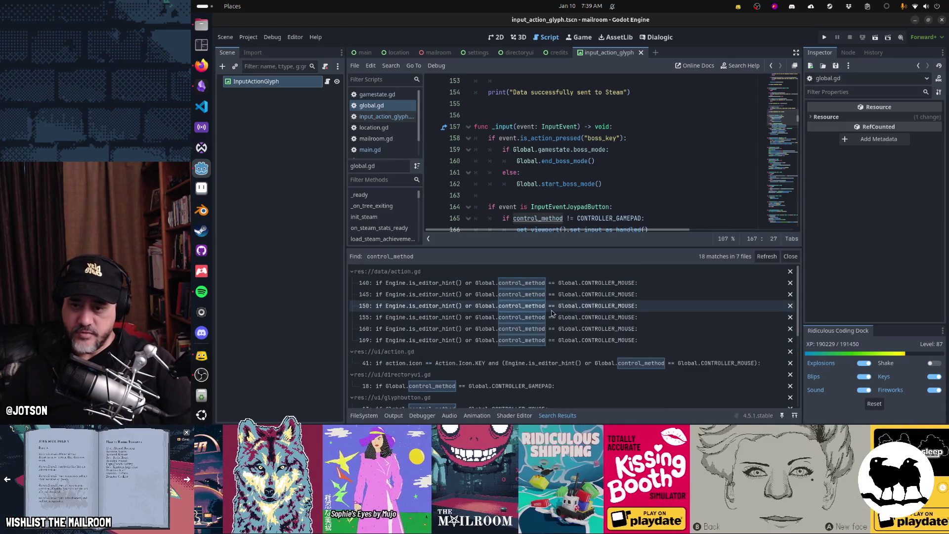
scroll(539, 326, down, 2)
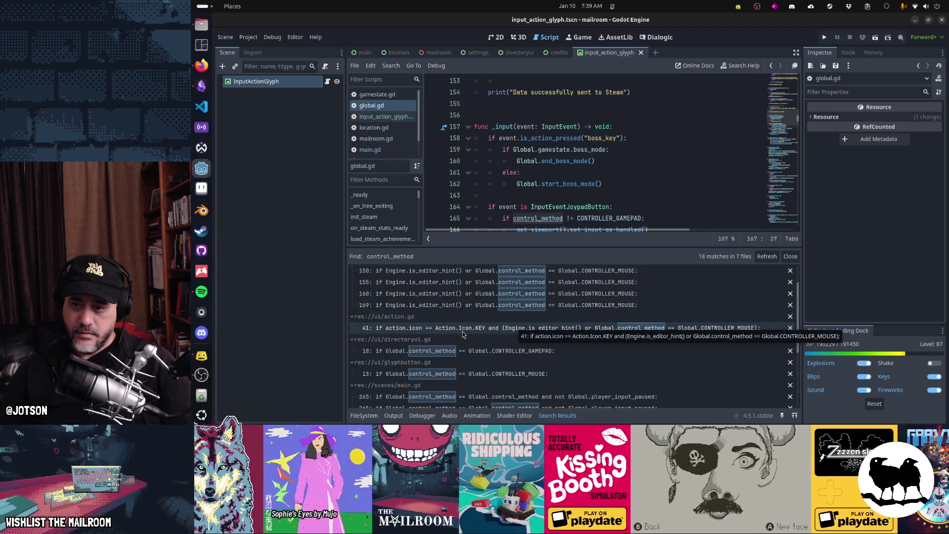
scroll(462, 333, up, 2)
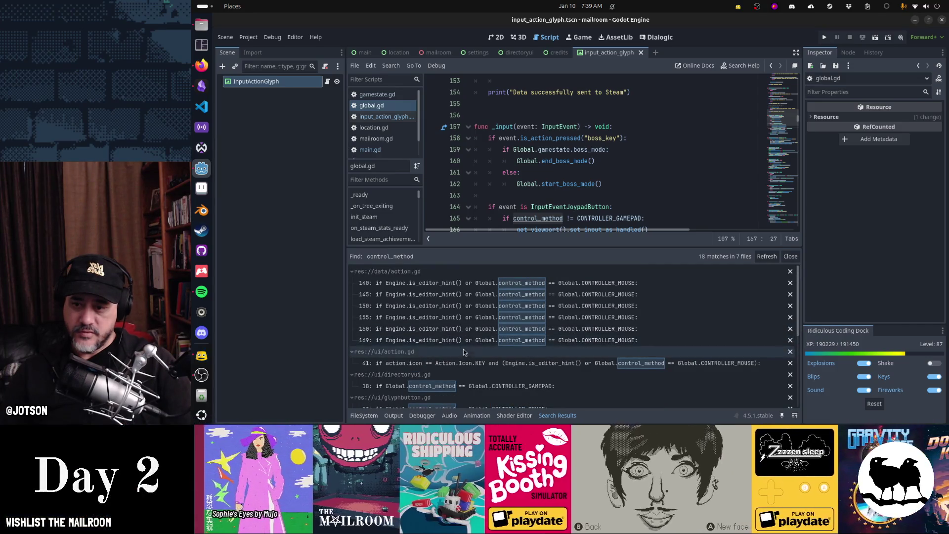
click(469, 364)
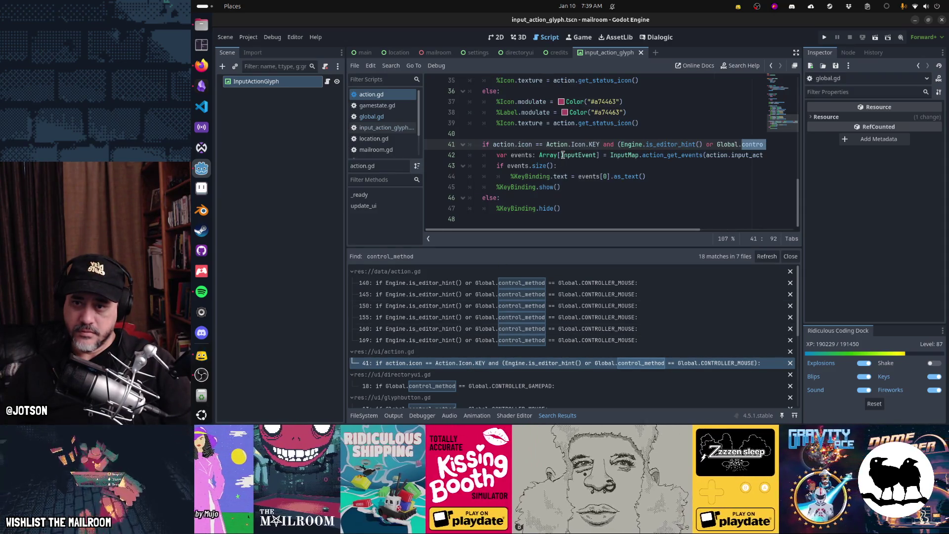
Inspect the directoryui.gd line 18 and glyphbutton.gd line 13 matches, then quick-search for glyphbutton
mouse_move(565, 151)
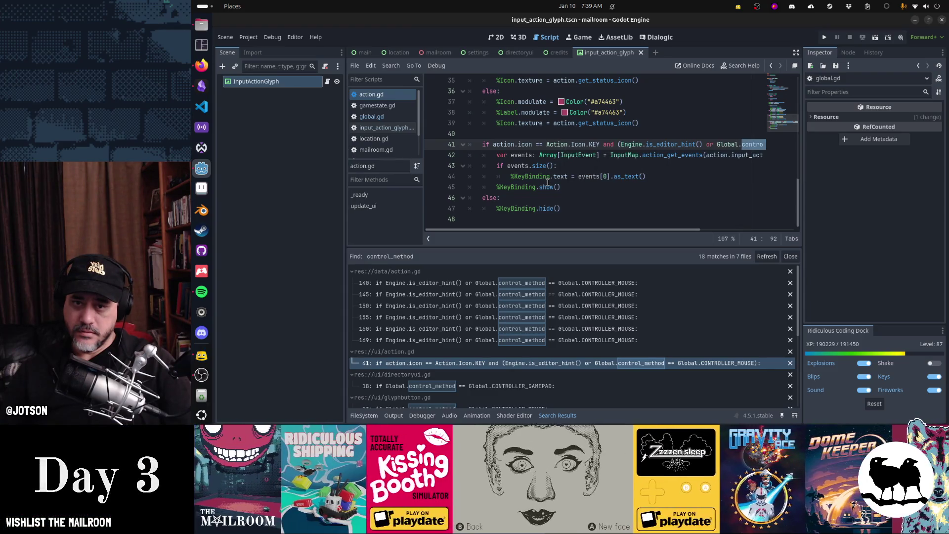
scroll(638, 345, down, 2)
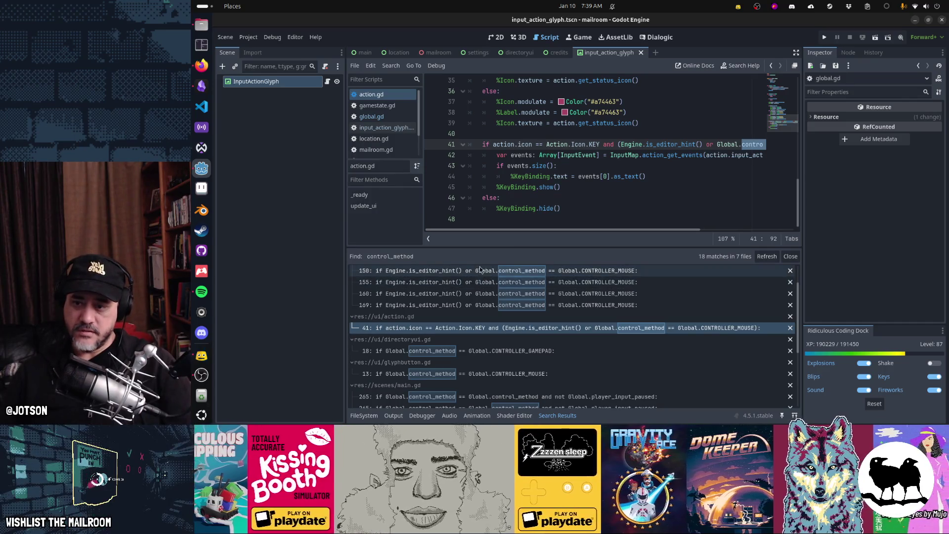
scroll(483, 335, down, 1)
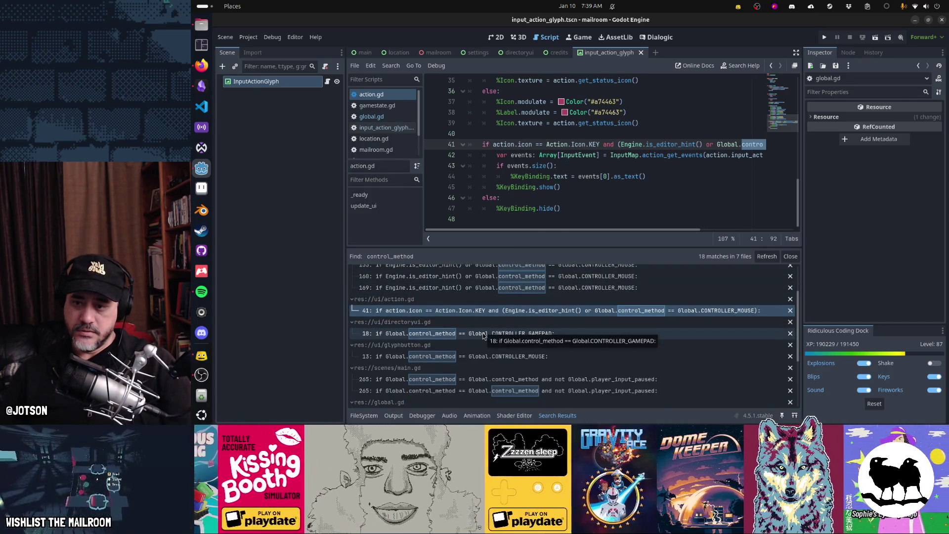
click(483, 335)
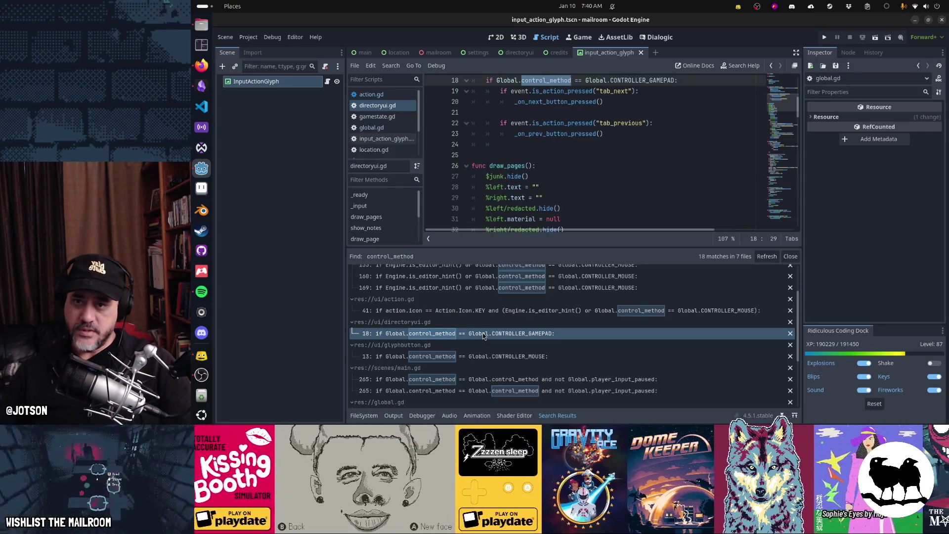
click(467, 356)
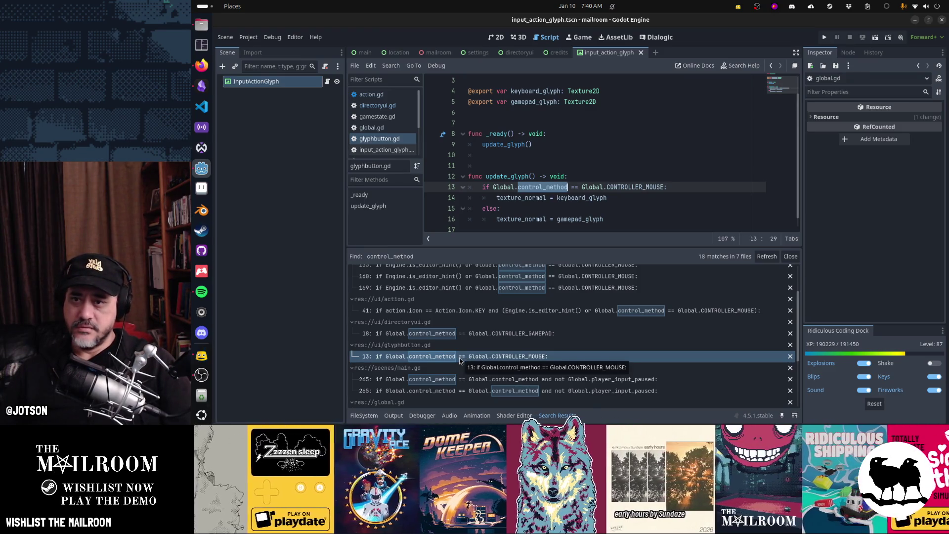
key(shift+alt+o)
text(gly0phbut)
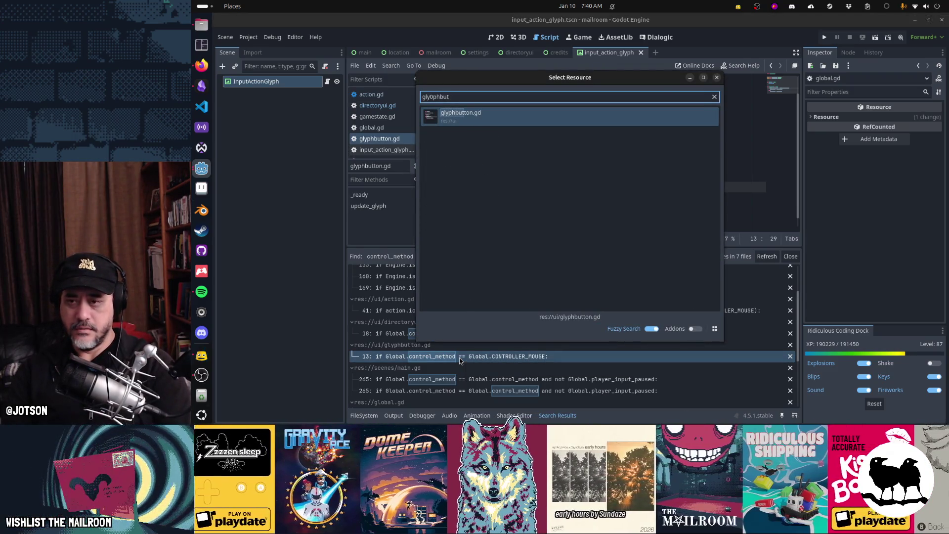
Open glyphbutton.gd from quick-open, scroll to its top, then bring up the window overview
key(BackSpace)
key(BackSpace)
key(BackSpace)
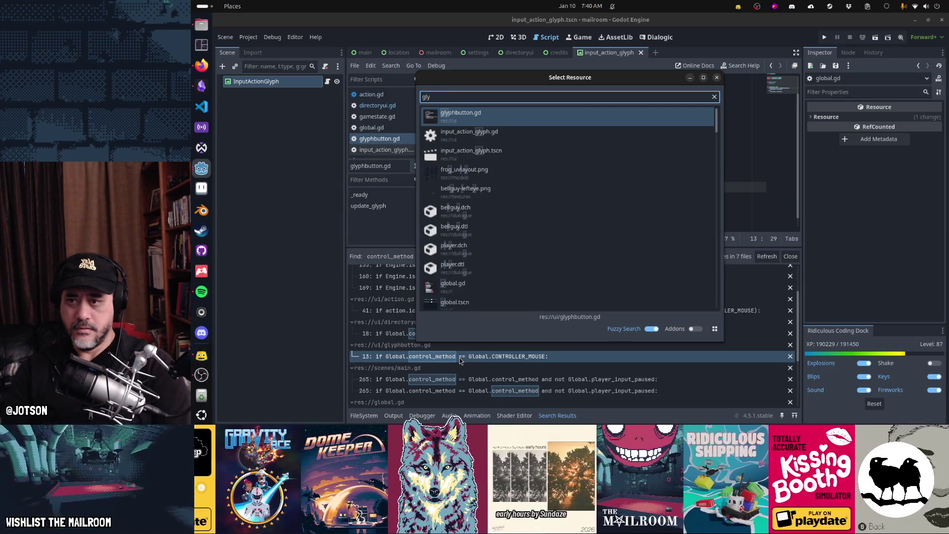
text(og)
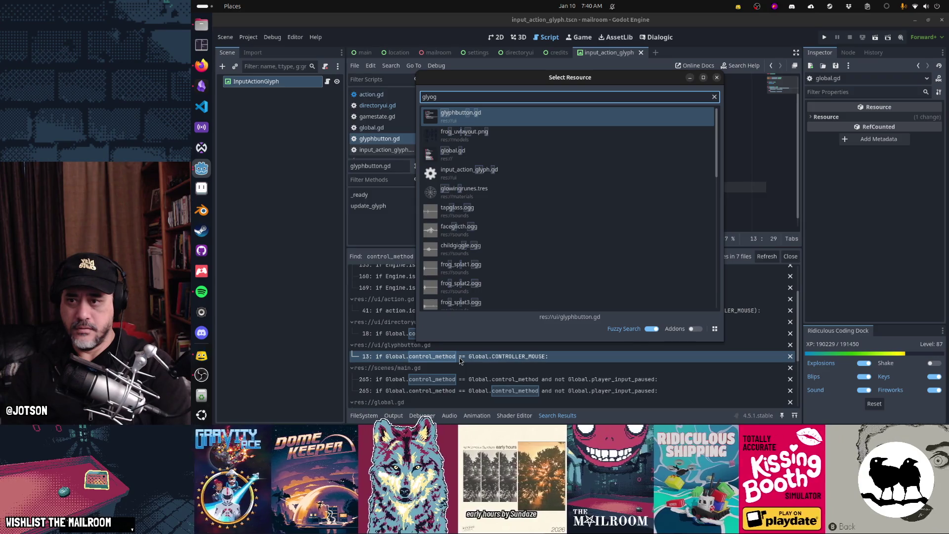
key(Return)
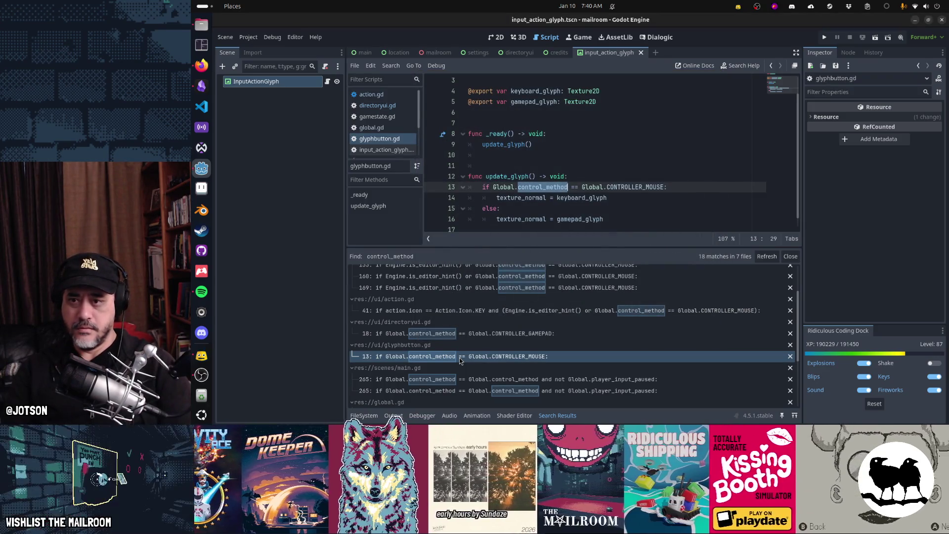
scroll(530, 195, up, 1)
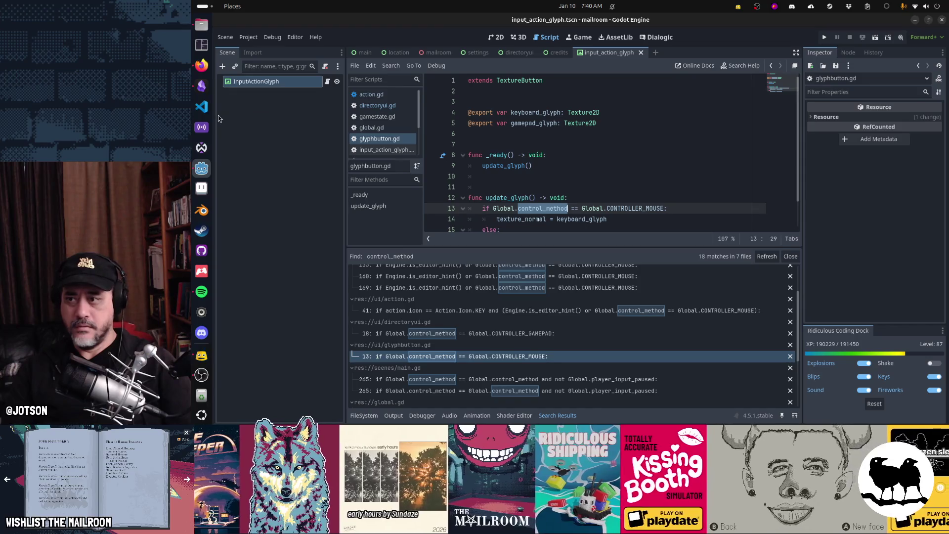
click(212, 113)
key(super)
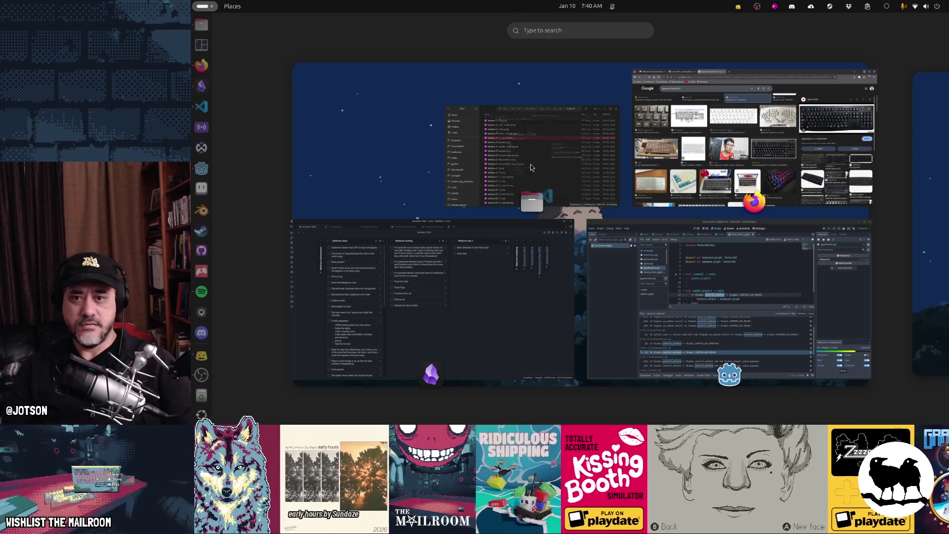
click(411, 174)
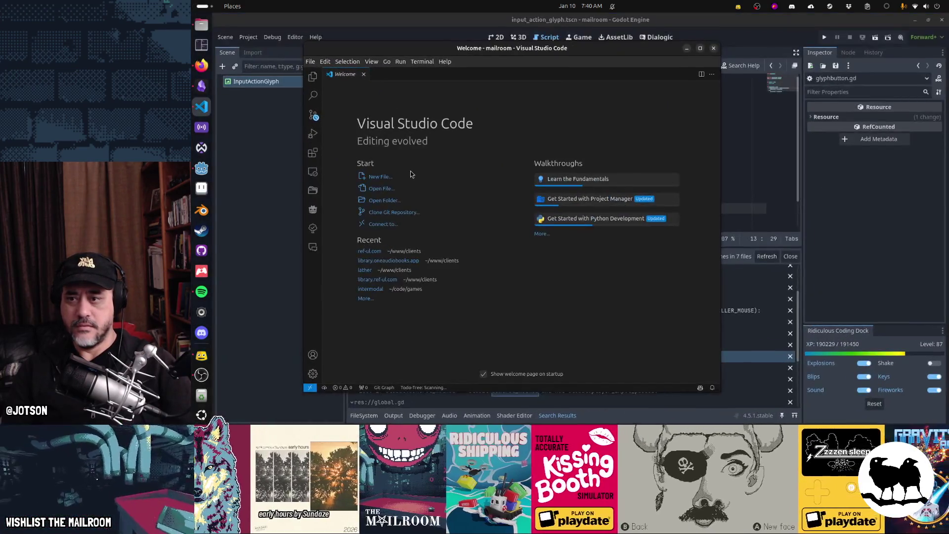
key(ctrl+p)
text(glyph)
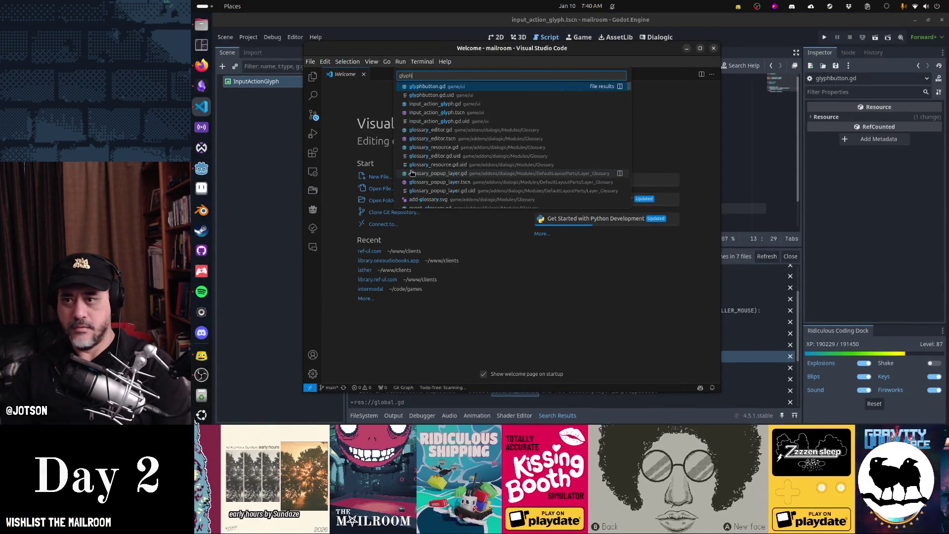
key(Escape)
key(ctrl+shift+f)
text(glyphbutton.gd)
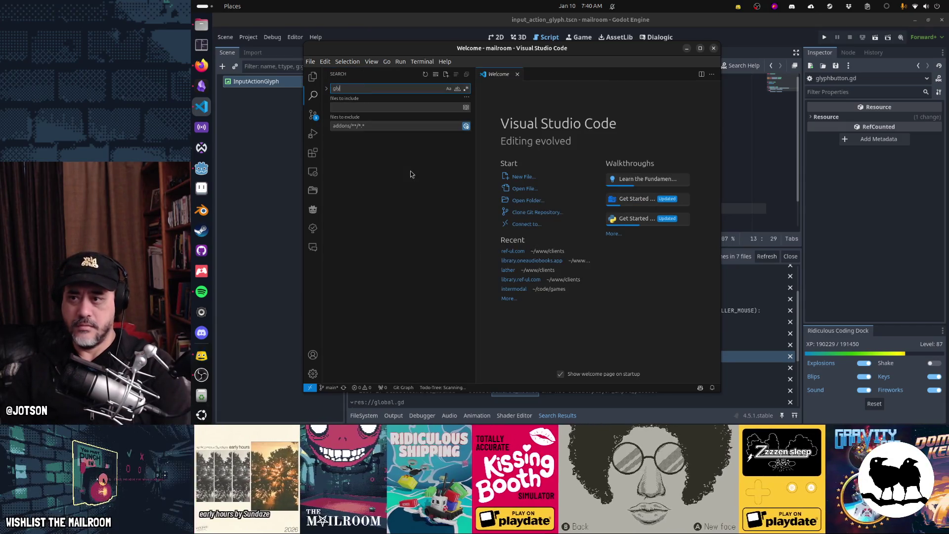
key(Return)
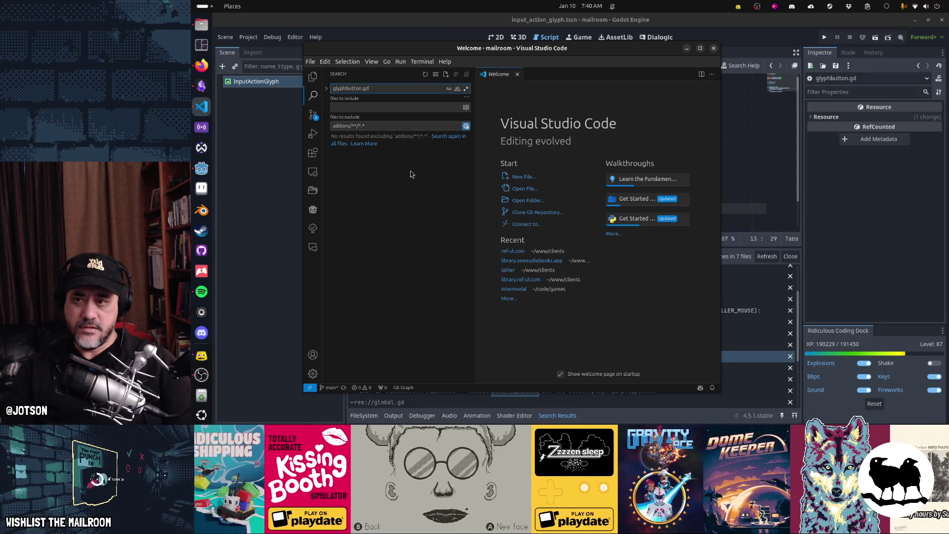
key(BackSpace)
key(BackSpace)
key(BackSpace)
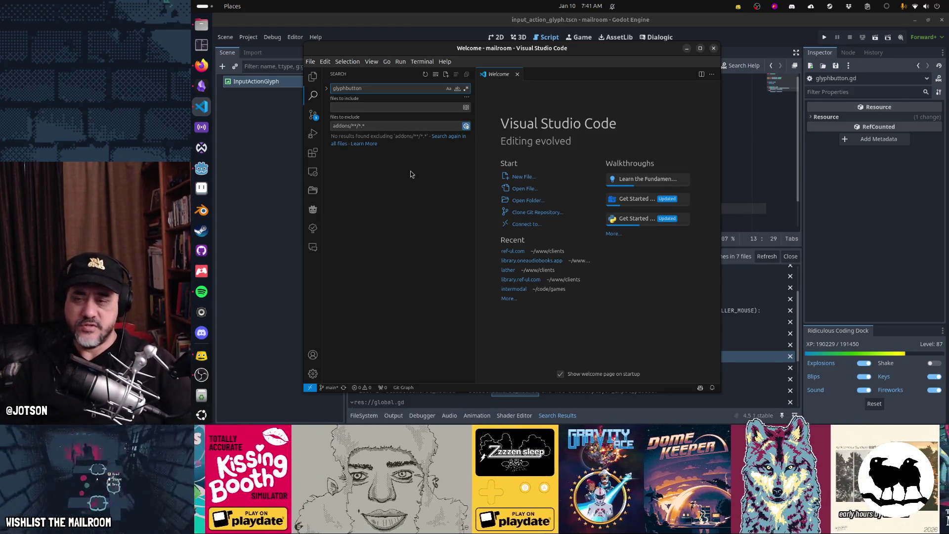
key(alt+Tab)
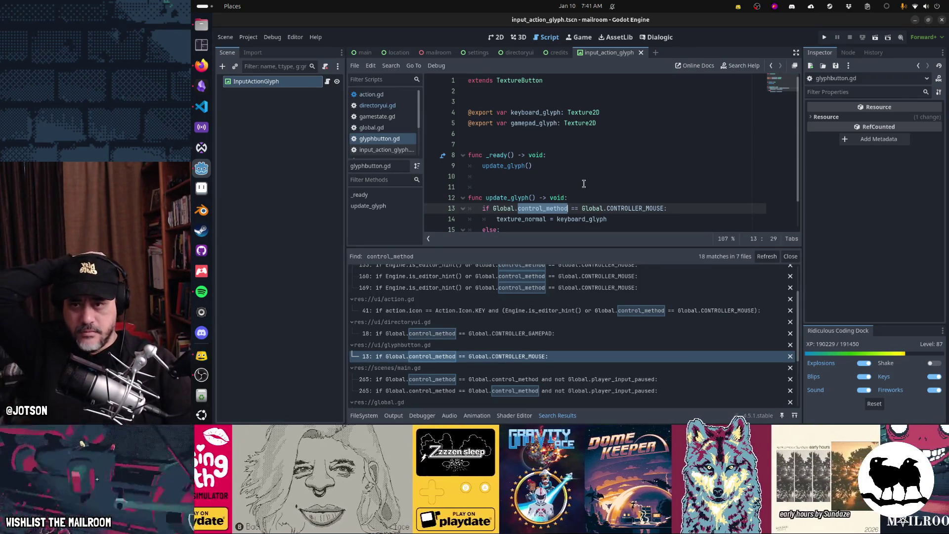
Show the FileSystem dock and filter it for glyphbutt while reviewing the script
scroll(583, 183, down, 1)
scroll(583, 184, down, 1)
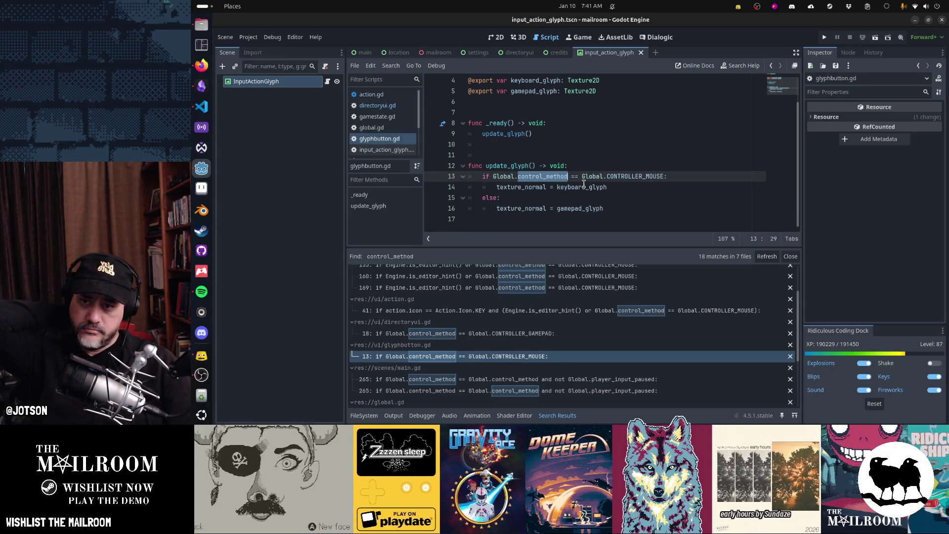
scroll(583, 184, up, 2)
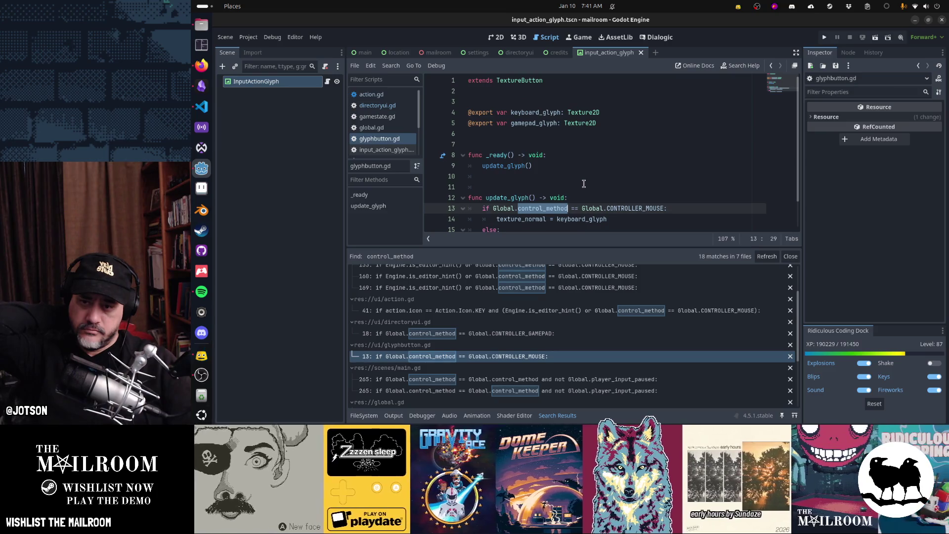
scroll(584, 184, down, 1)
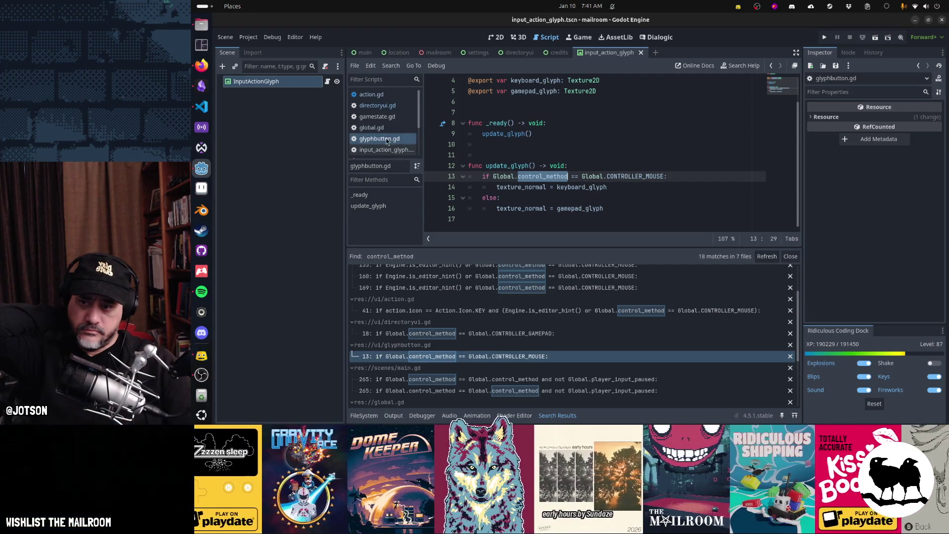
key(alt+f)
click(498, 269)
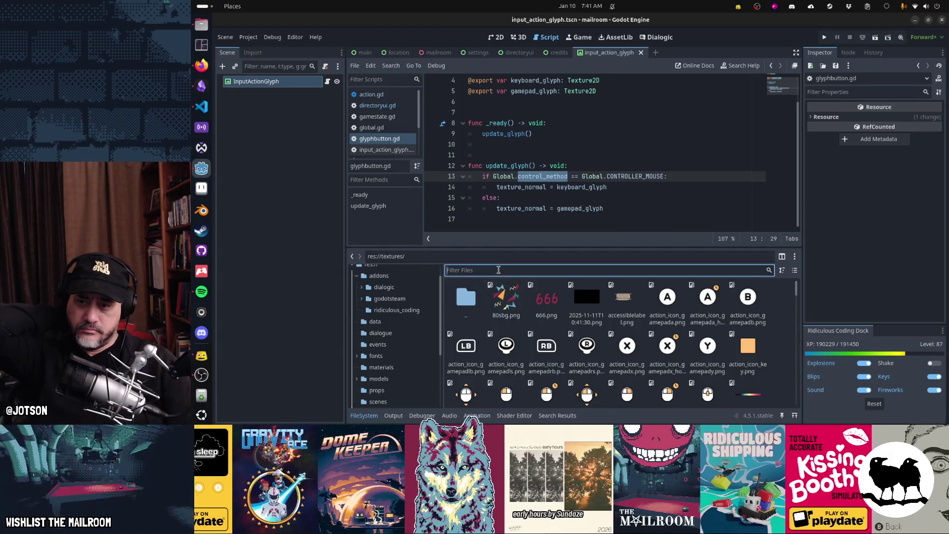
text(glyph)
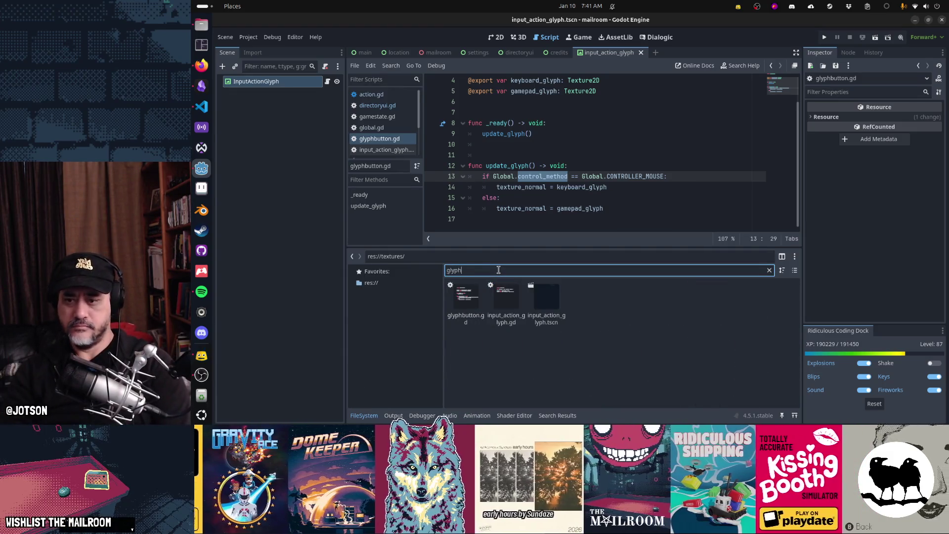
text(butt)
click(507, 122)
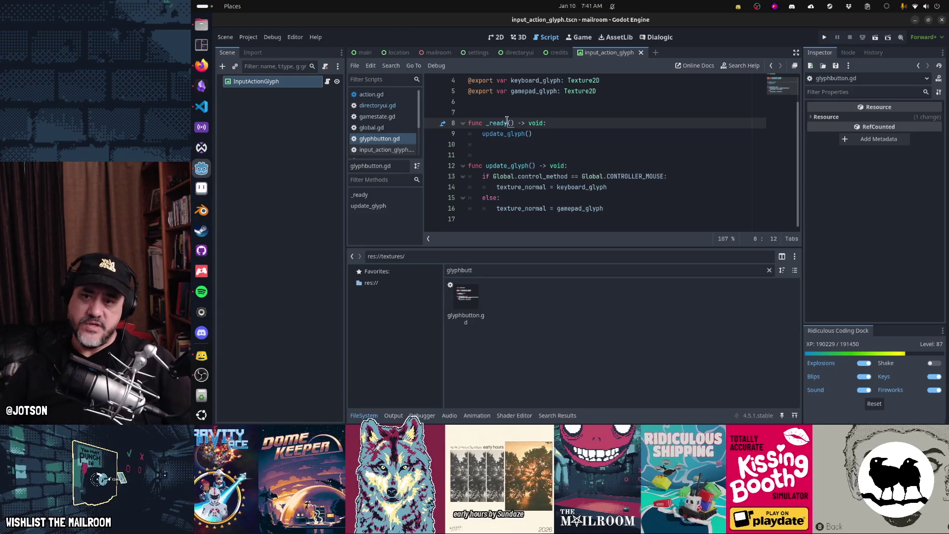
scroll(506, 121, up, 1)
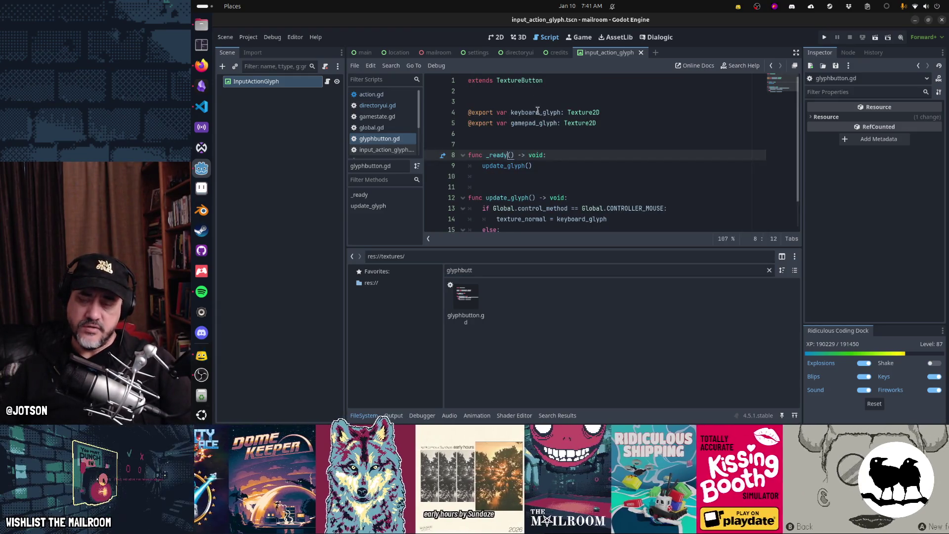
mouse_move(583, 123)
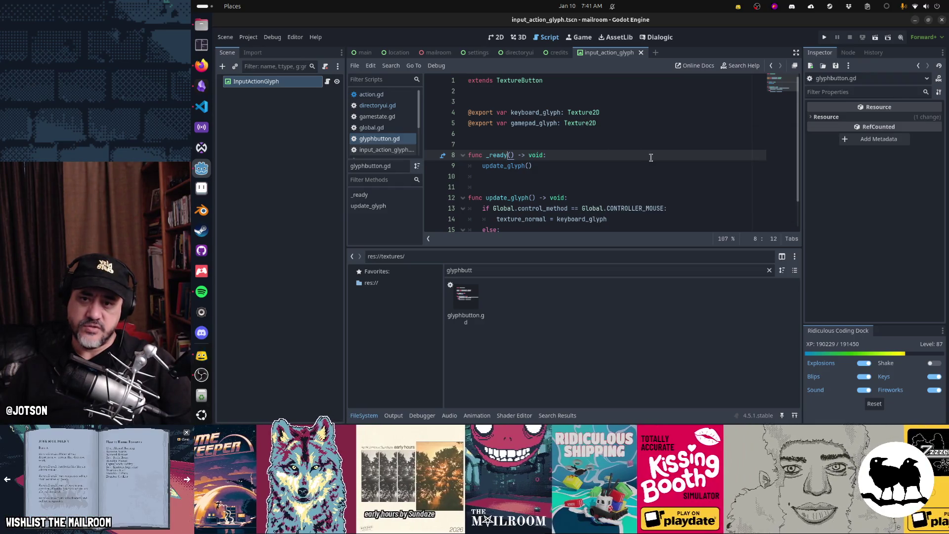
scroll(651, 158, down, 1)
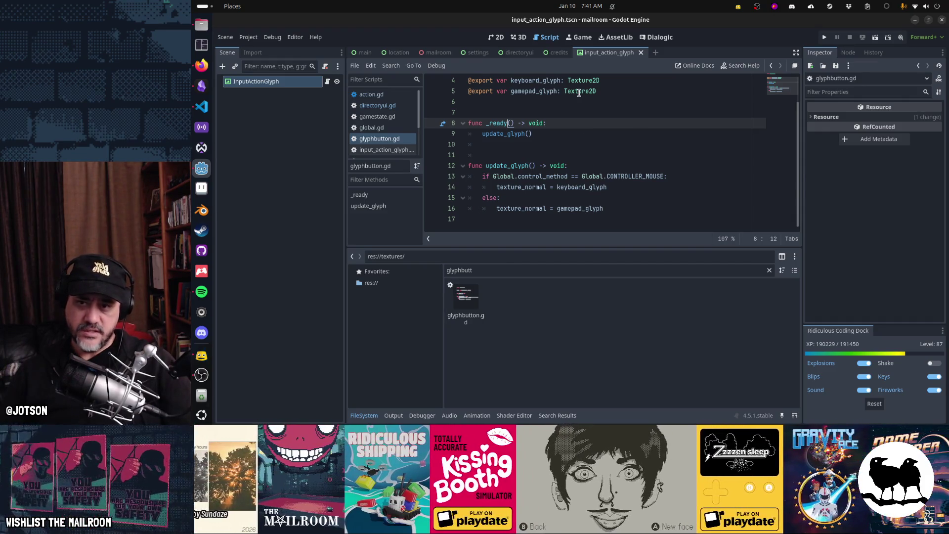
mouse_move(579, 93)
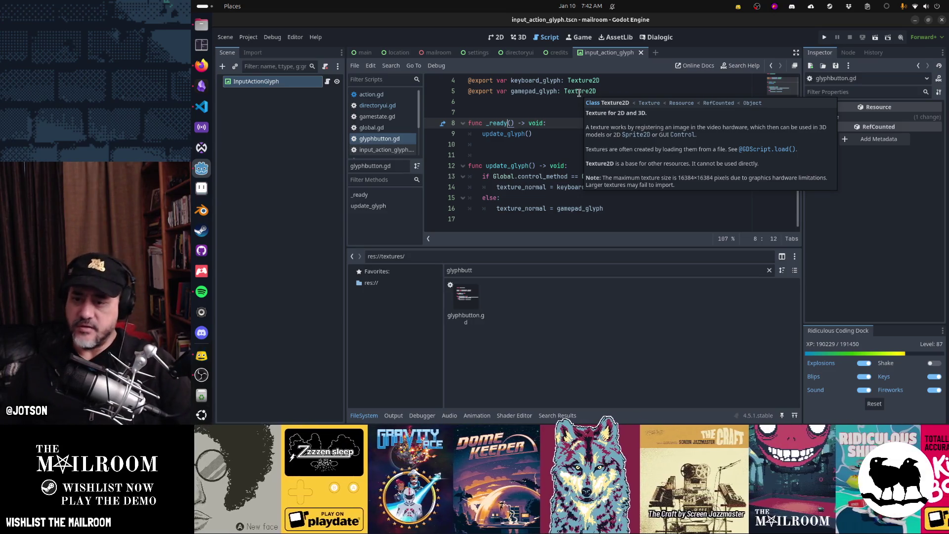
Delete glyphbutton.gd from the project and collapse the bottom panel
click(473, 302)
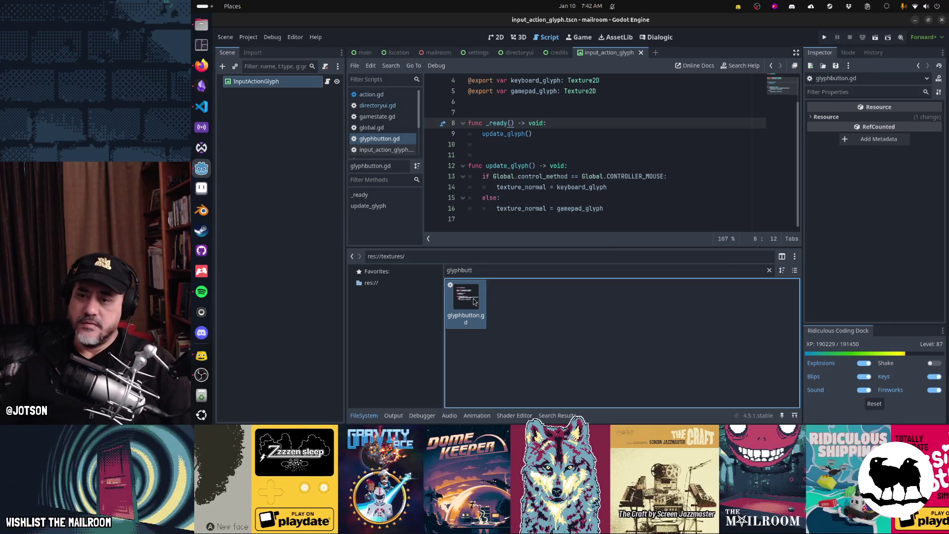
key(Delete)
key(Return)
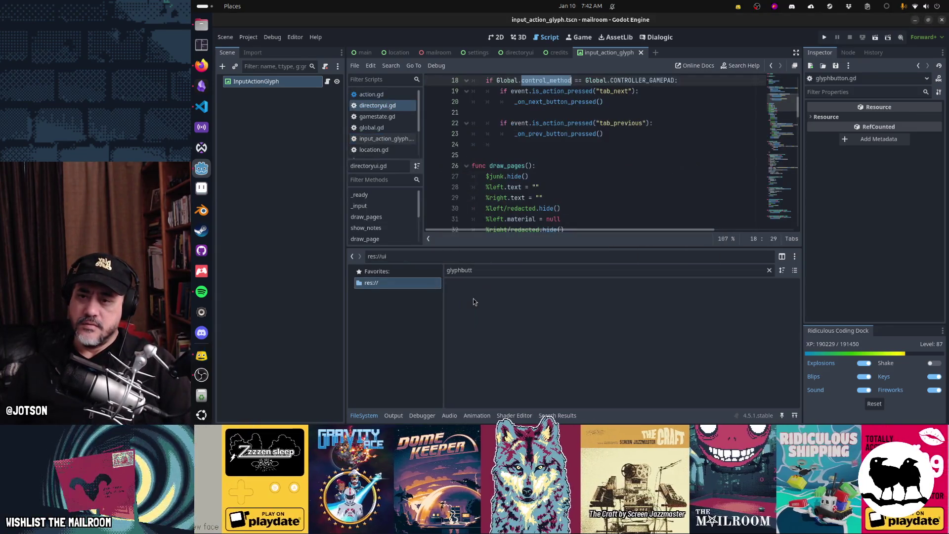
click(364, 415)
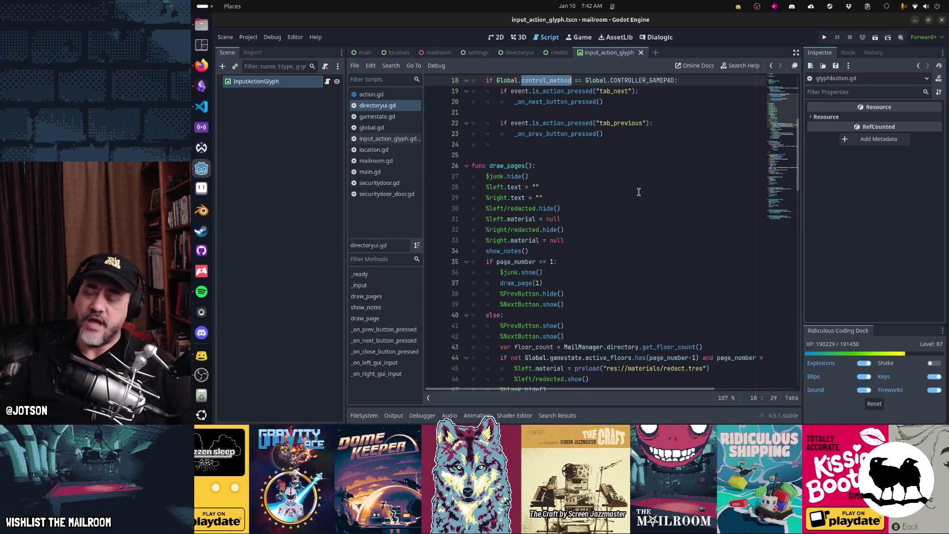
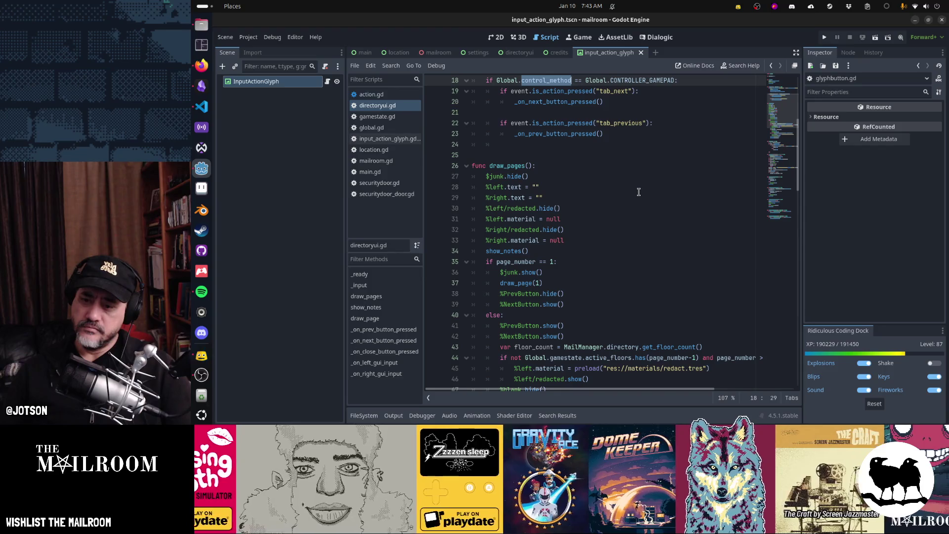
Search the project for control_method and check its two matches in main.gd
click(543, 416)
scroll(473, 342, down, 3)
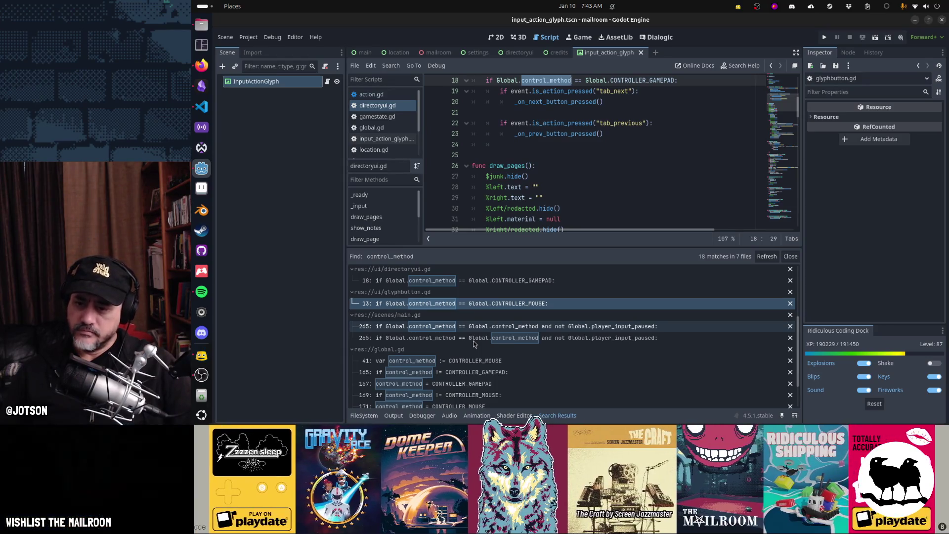
click(468, 328)
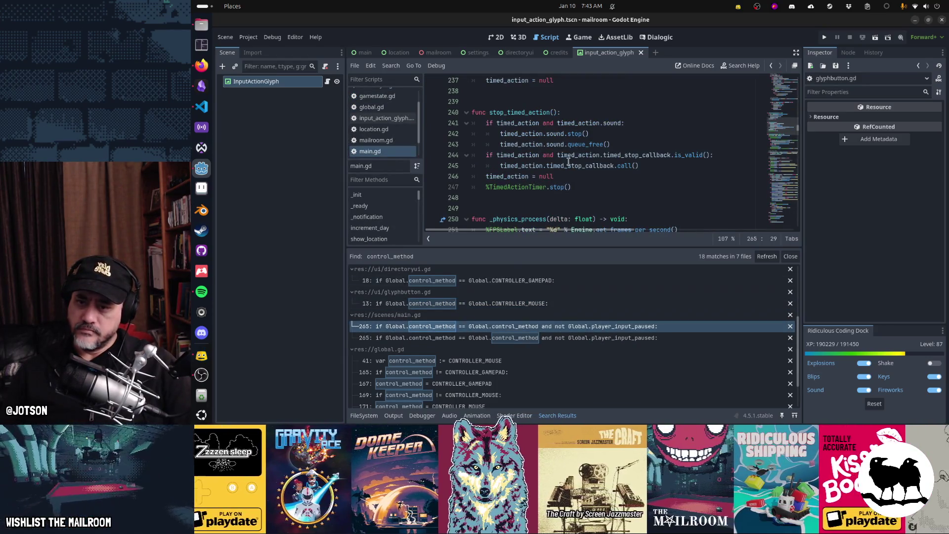
scroll(568, 161, up, 8)
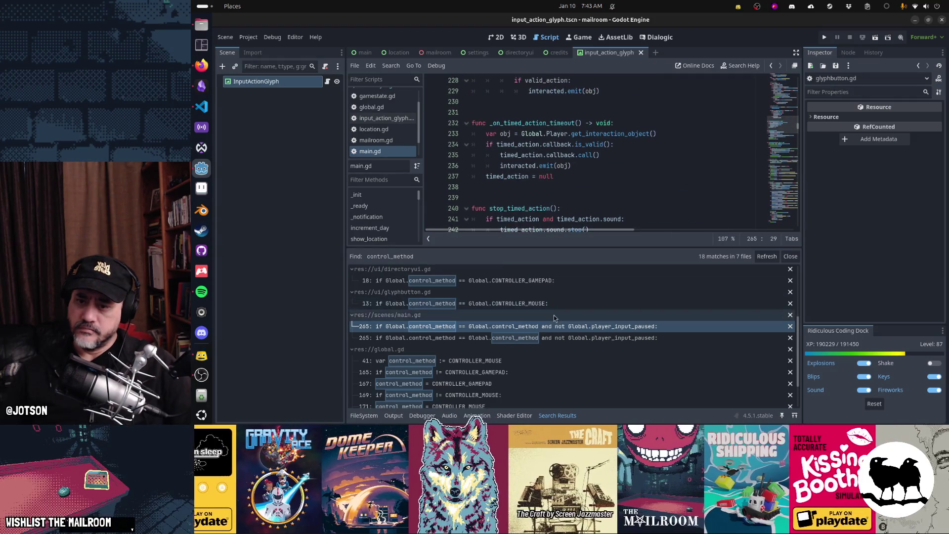
click(559, 326)
scroll(573, 179, down, 2)
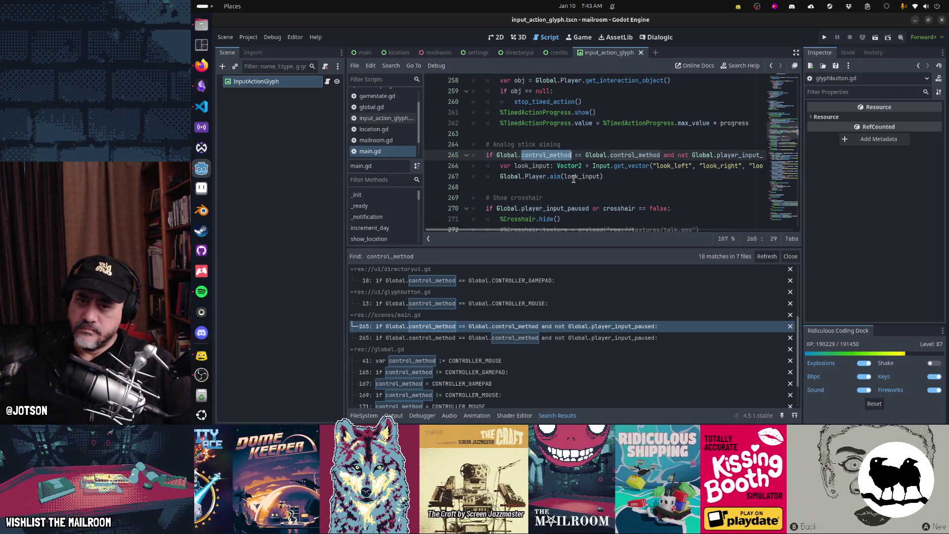
click(553, 337)
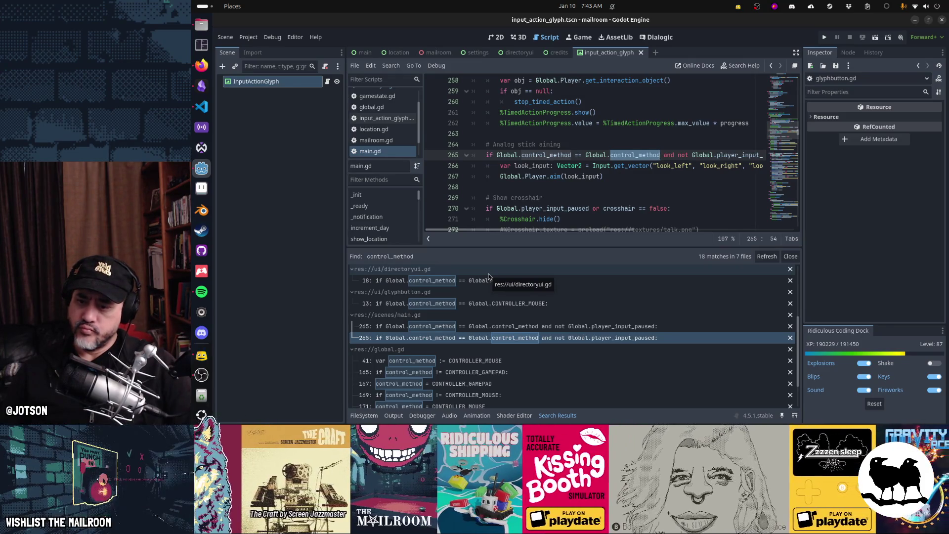
Inspect the control_method check in player.gd's aim function, then its declaration in global.gd
scroll(482, 354, down, 3)
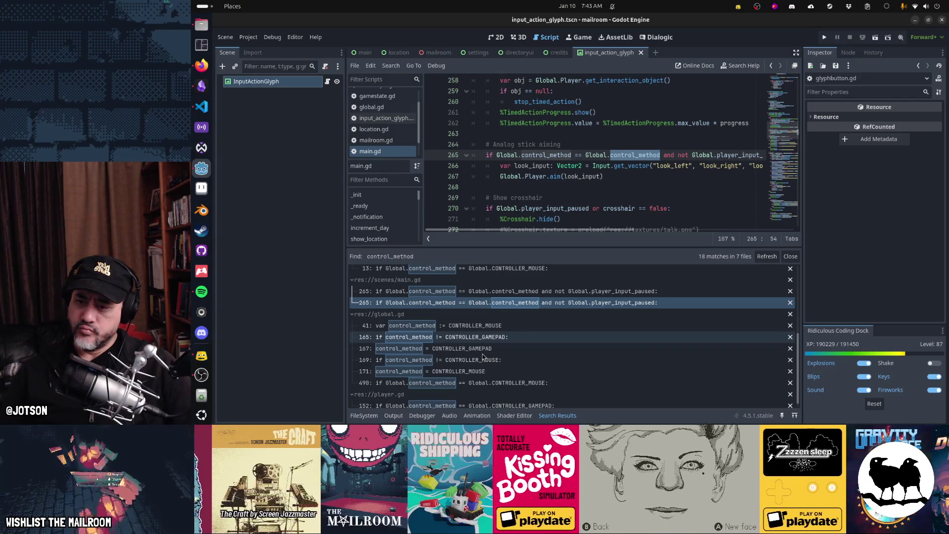
scroll(482, 354, down, 1)
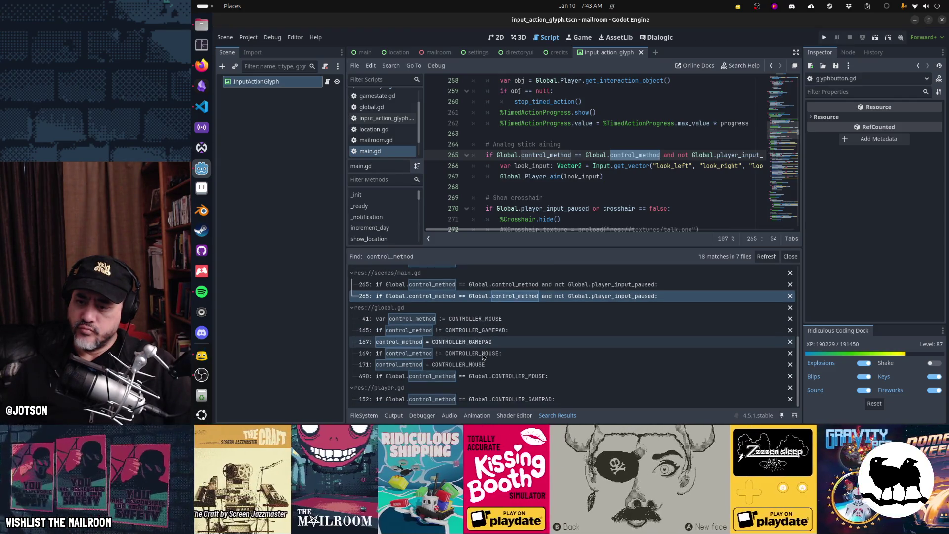
click(475, 400)
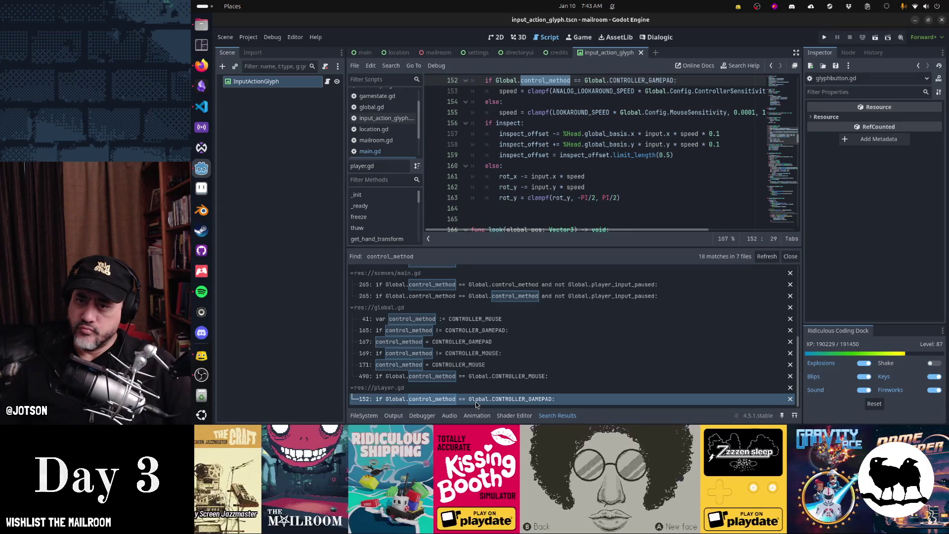
scroll(546, 183, up, 1)
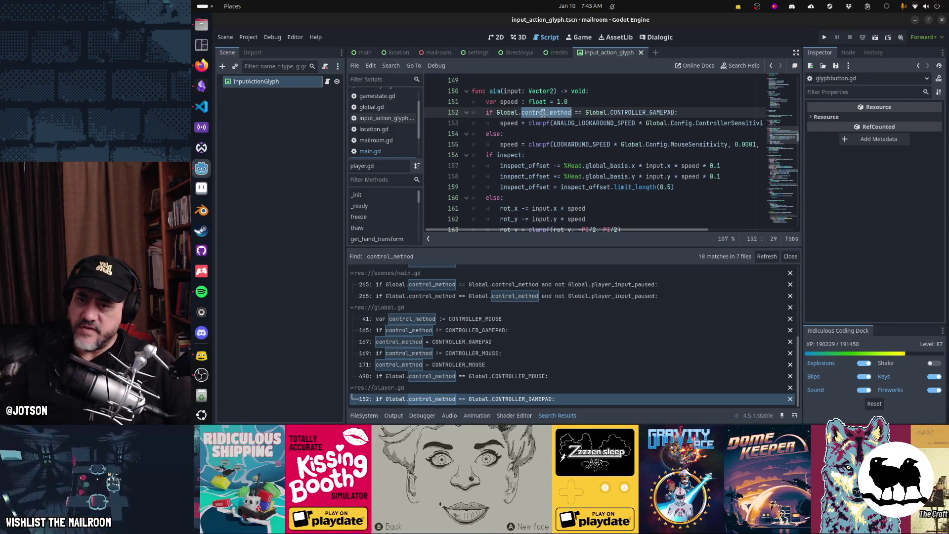
scroll(476, 342, up, 5)
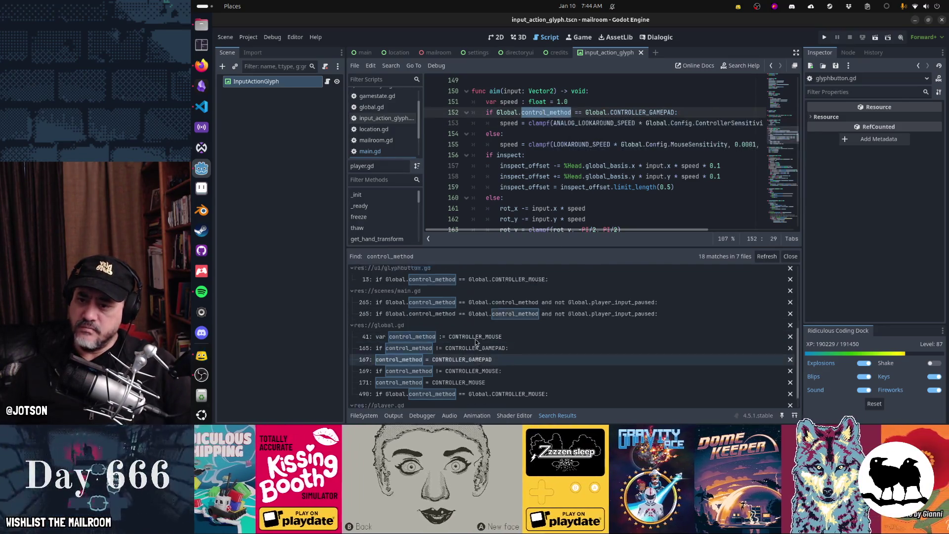
scroll(475, 341, down, 3)
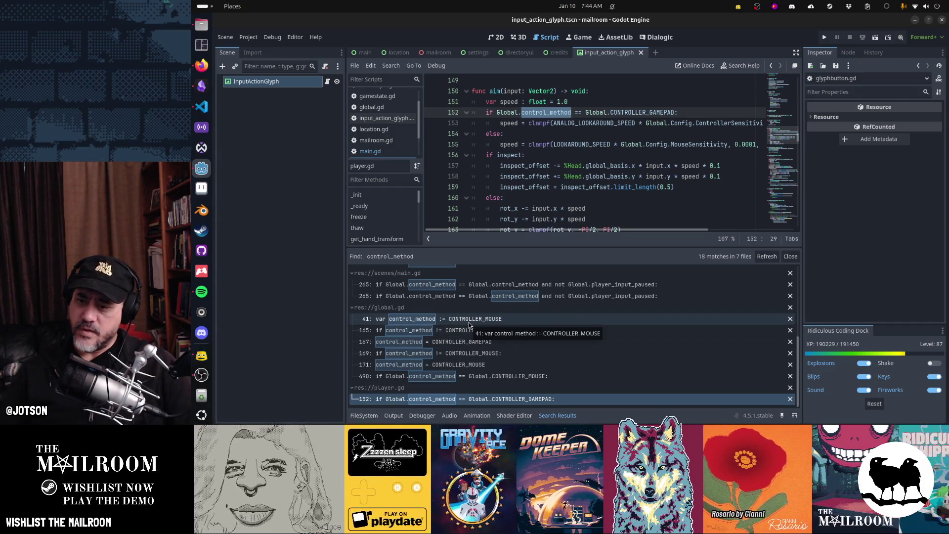
click(469, 322)
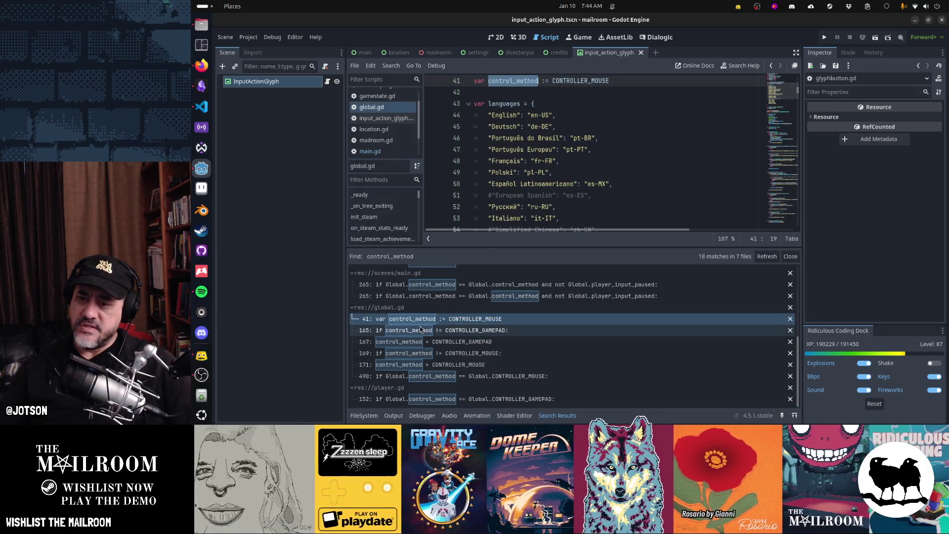
Select the joypad and mouse input-check block around line 165 of global.gd
click(420, 330)
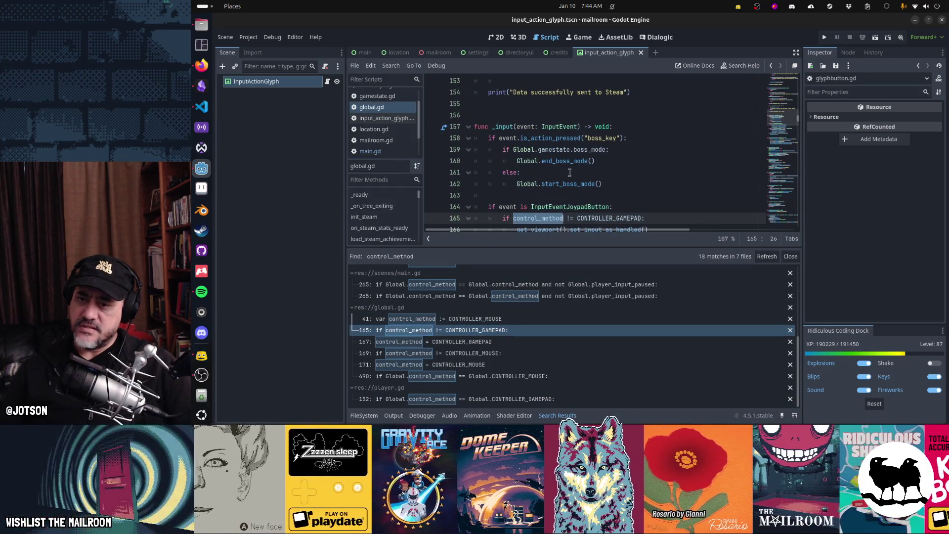
scroll(569, 173, down, 3)
click(696, 127)
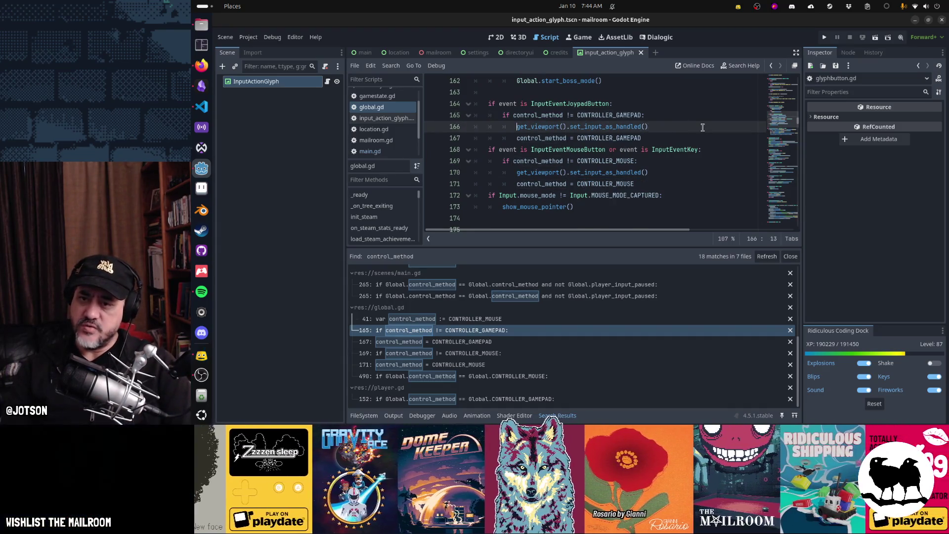
key(Up)
key(Up)
key(Home)
key(Home)
key(shift+Down)
key(shift+Down)
key(shift+Down)
key(shift+Down)
key(ctrl+c)
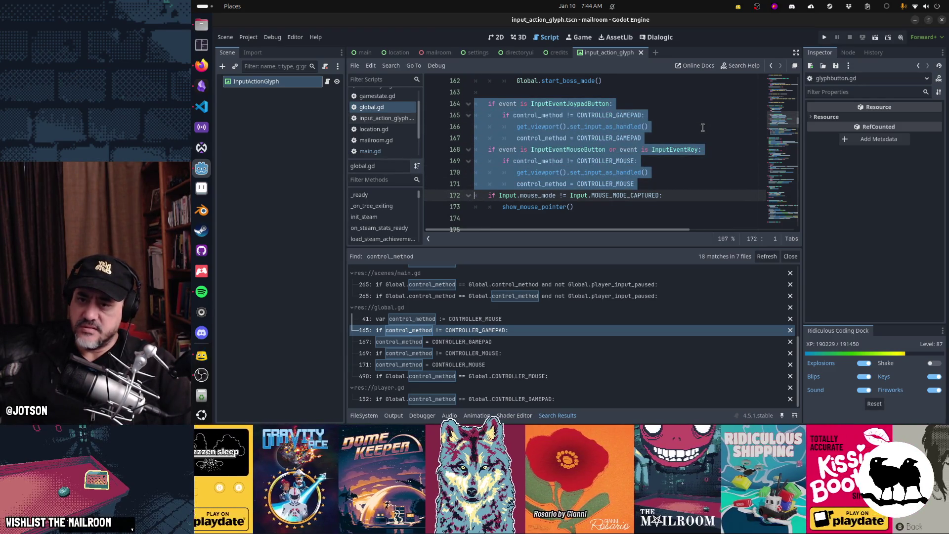
Delete both set_input_as_handled lines from the mouse and joypad branches and save global.gd
key(Up)
key(Up)
key(ctrl+shift+k)
key(Up)
key(Up)
key(Up)
key(ctrl+shift+k)
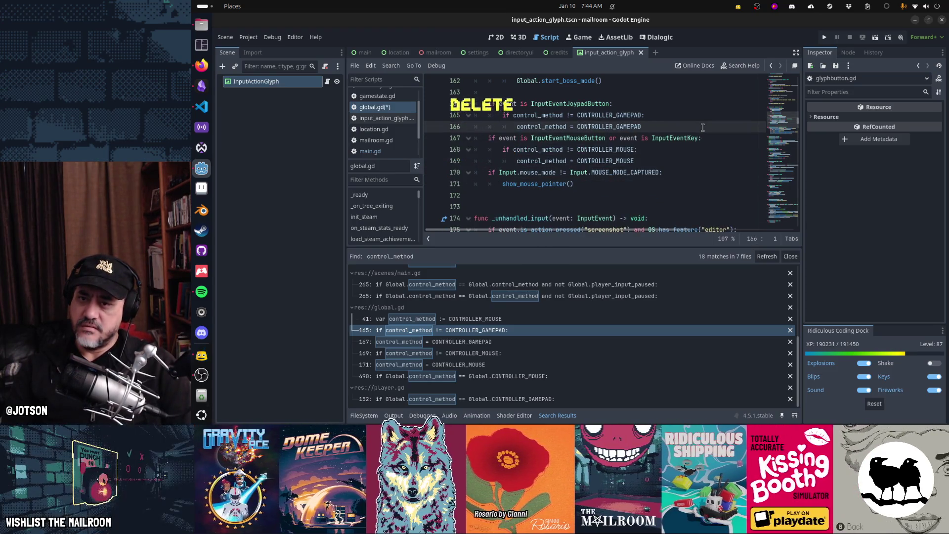
key(ctrl+s)
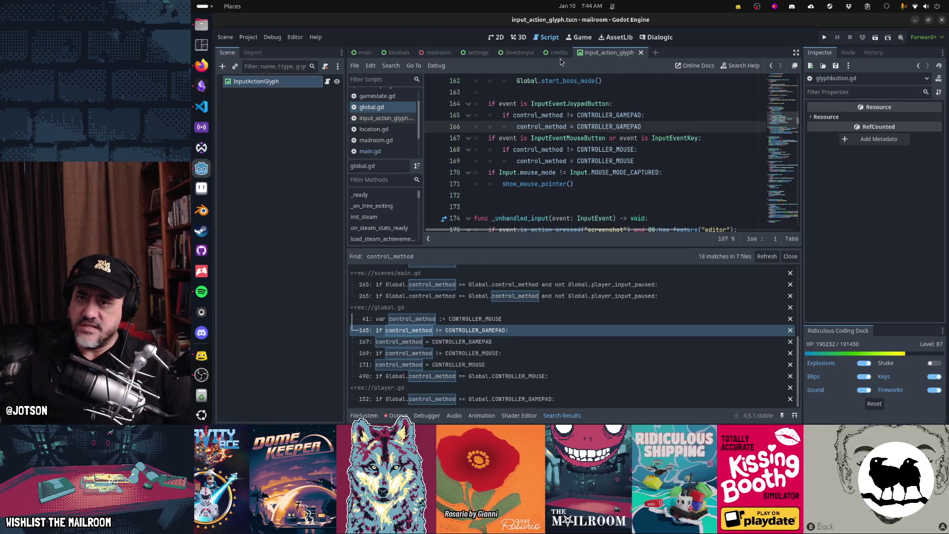
click(374, 118)
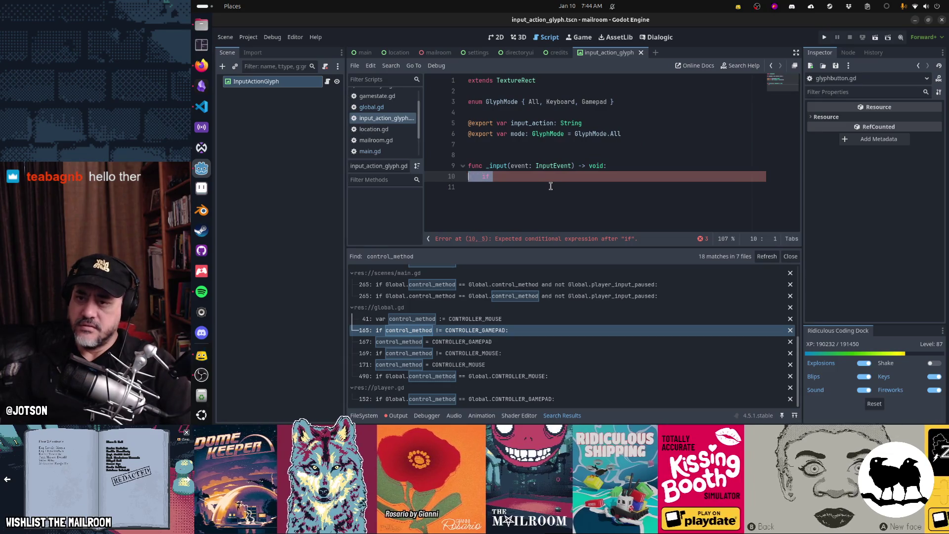
Replace the stray 'if' on line 10 with the copied joypad and mouse/key checks
key(BackSpace)
key(ctrl+v)
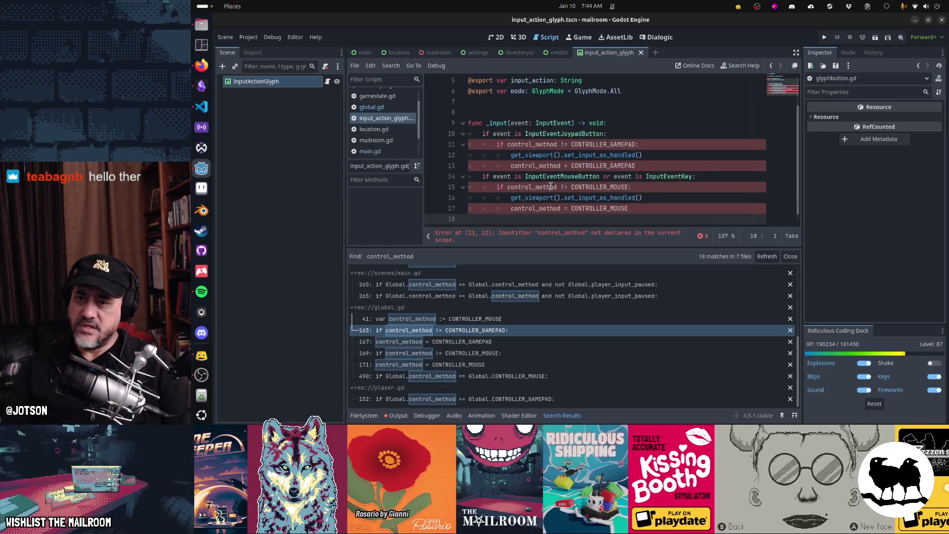
key(Up)
key(Up)
key(Up)
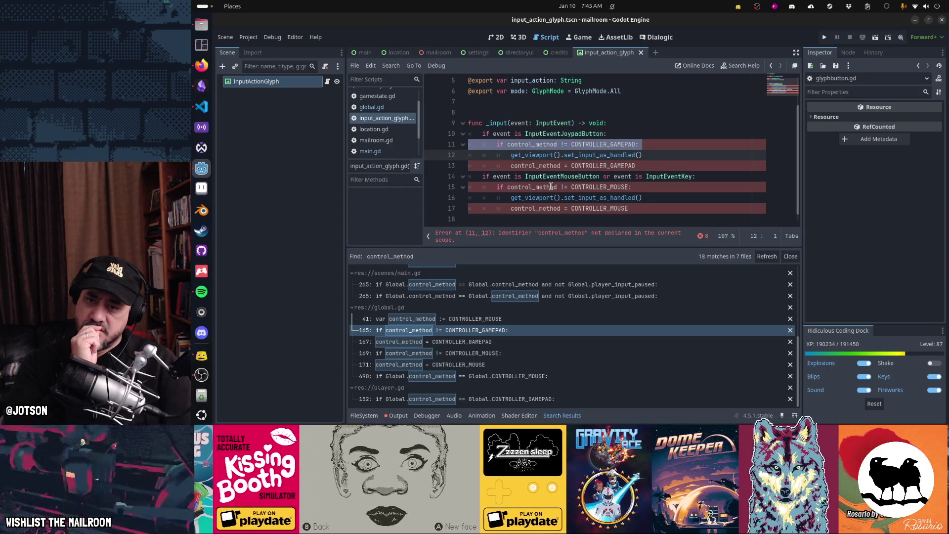
Delete the CONTROLLER_GAMEPAD check, control_method assignments and mouse check lines from _input
key(ctrl+shift+k)
key(Down)
key(ctrl+shift+k)
key(Down)
key(ctrl+shift+k)
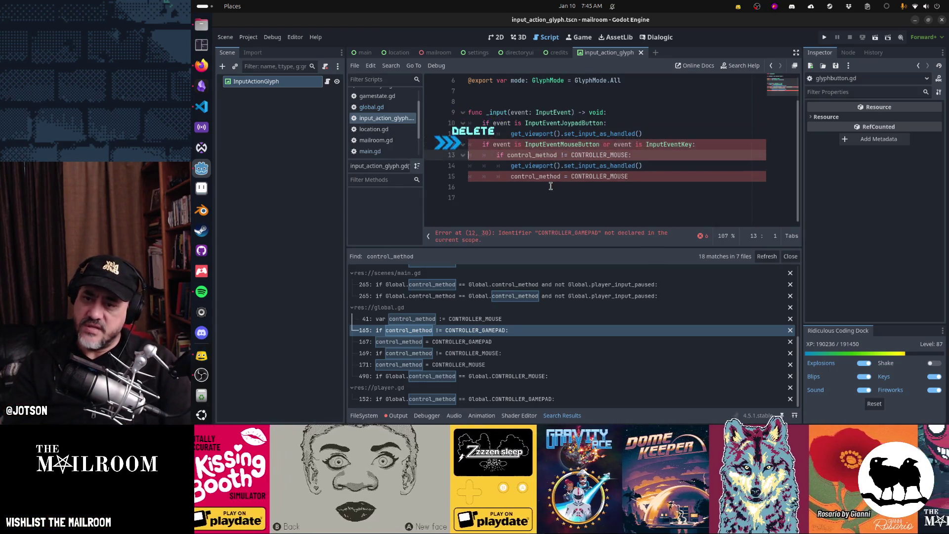
key(Down)
key(ctrl+shift+k)
key(Up)
key(Up)
key(Up)
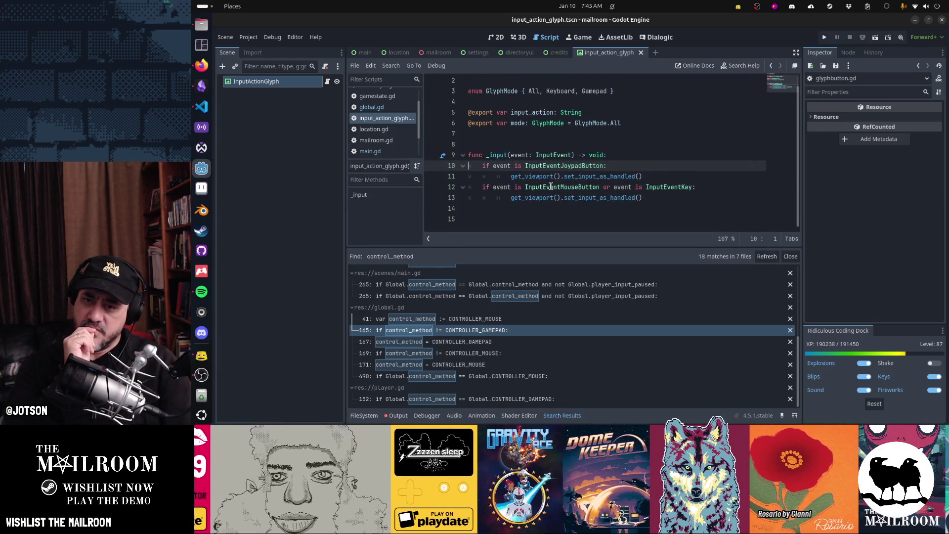
Replace the set_input_as_handled call in both the joypad and mouse/key branches with pass
key(Down)
key(End)
key(shift+Home)
key(BackSpace)
key(BackSpace)
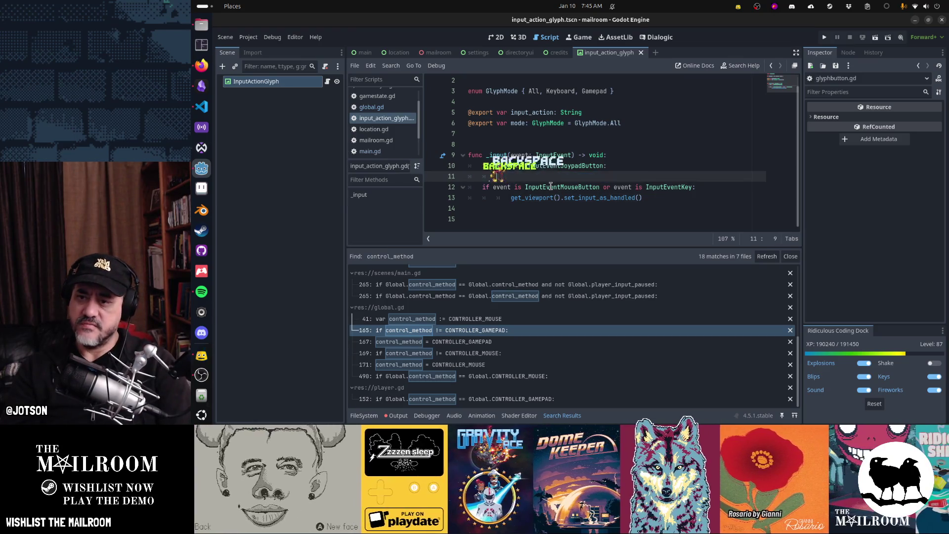
text(pass)
key(Down)
key(Down)
key(End)
key(shift+Home)
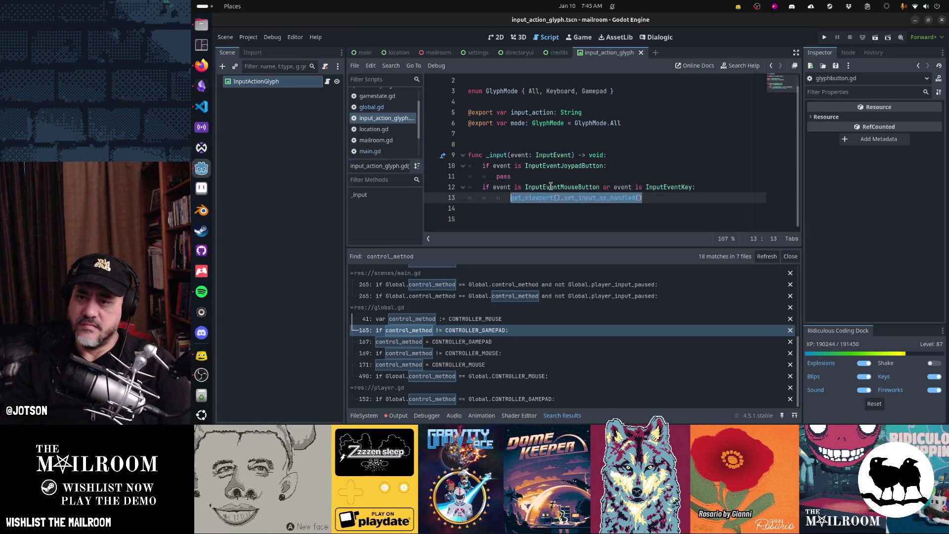
key(BackSpace)
text(pass)
key(Up)
key(Up)
key(Up)
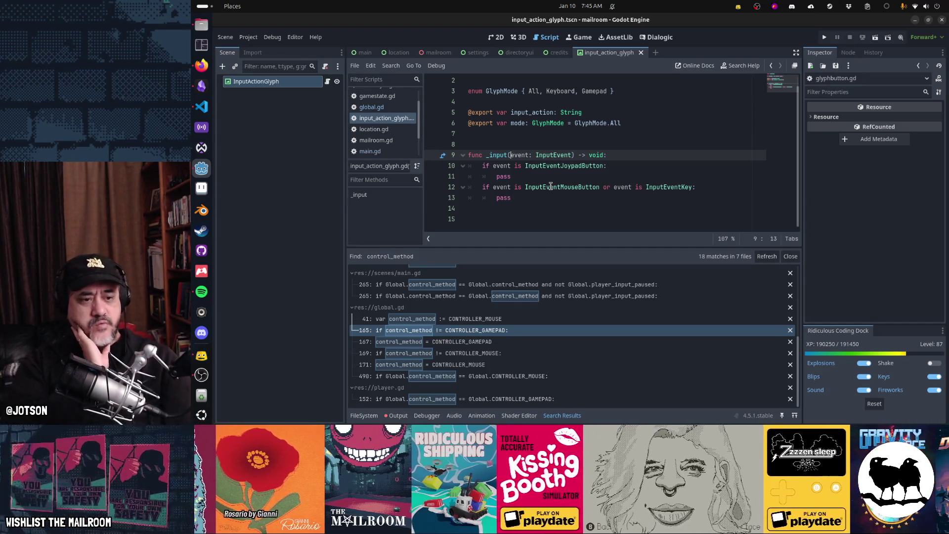
Adjust the blank lines above func _input so the function starts on line 10
key(Up)
key(Up)
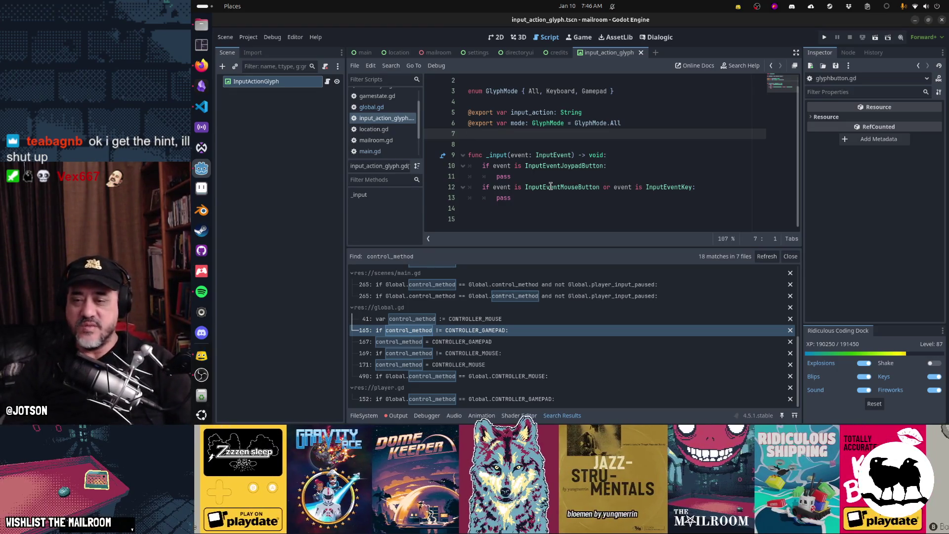
key(Return)
key(Return)
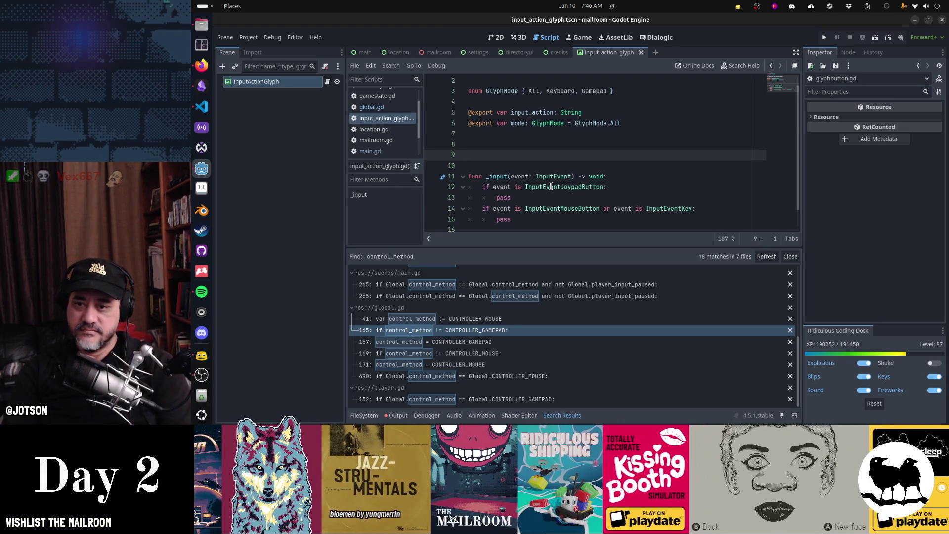
key(BackSpace)
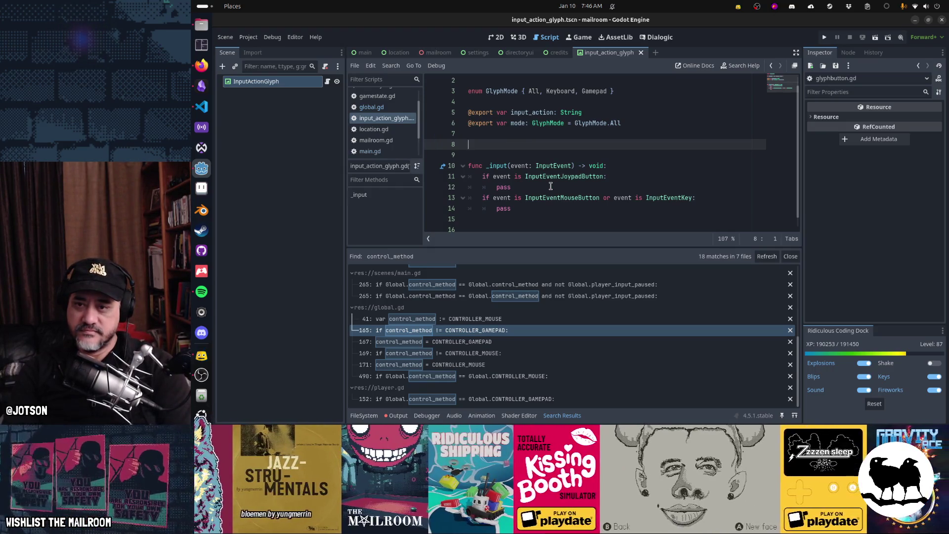
key(Up)
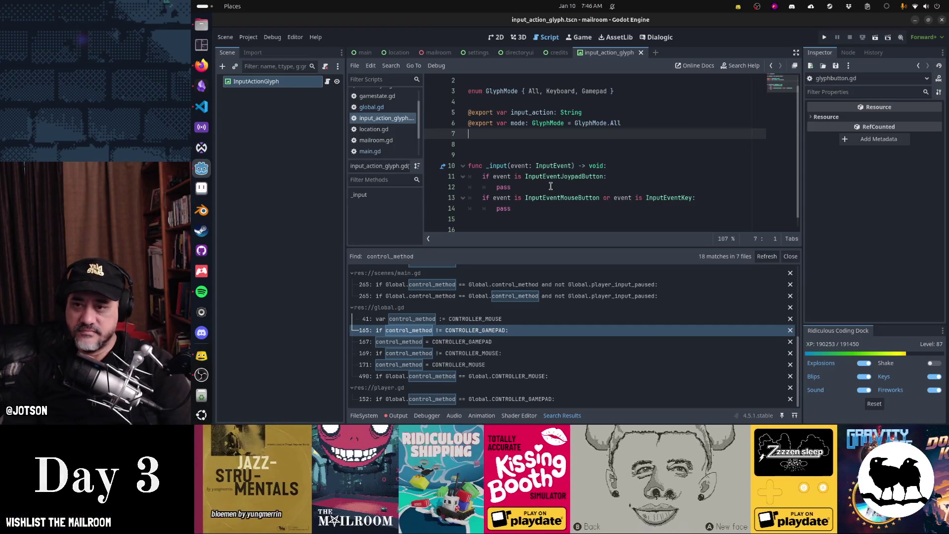
Declare var current_mode = GlyphMode.All on line 7, using autocomplete for All
text(var current_mode)
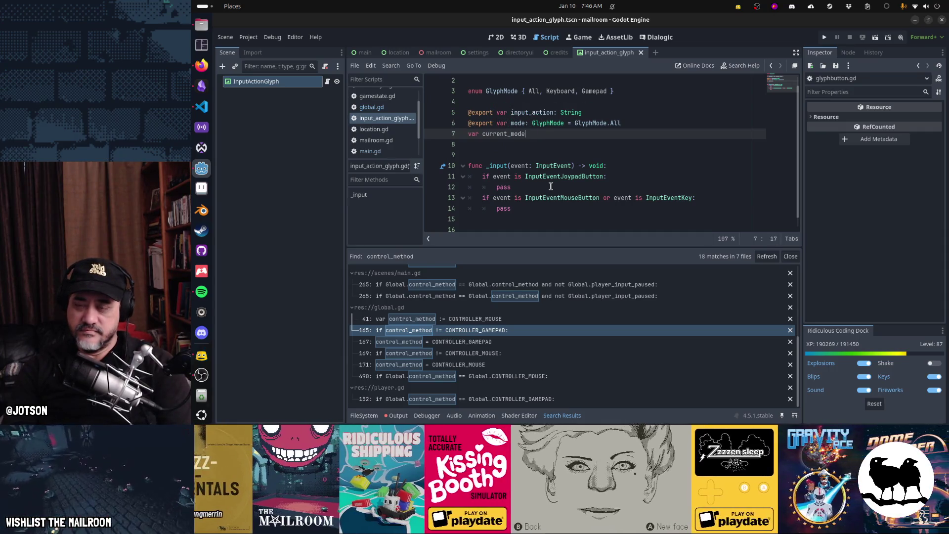
text( = Gl)
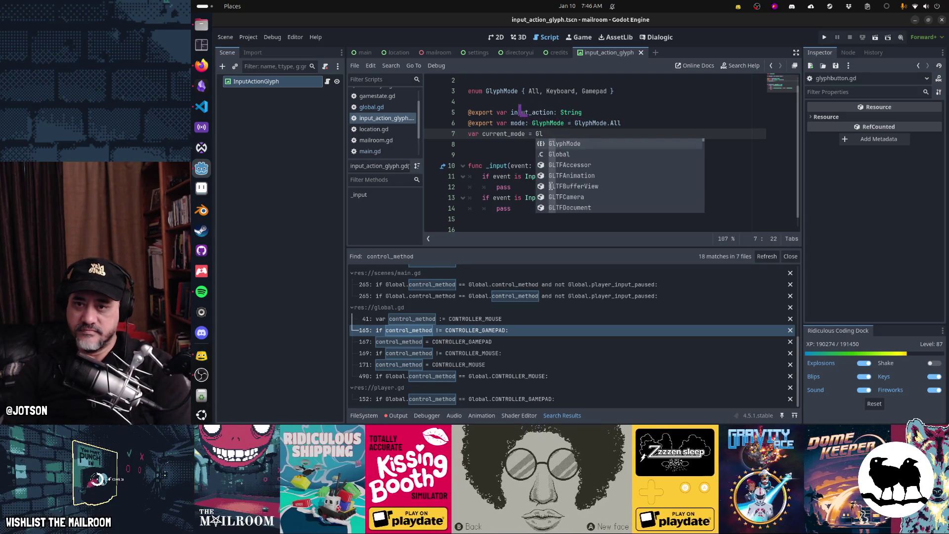
text(yphMode)
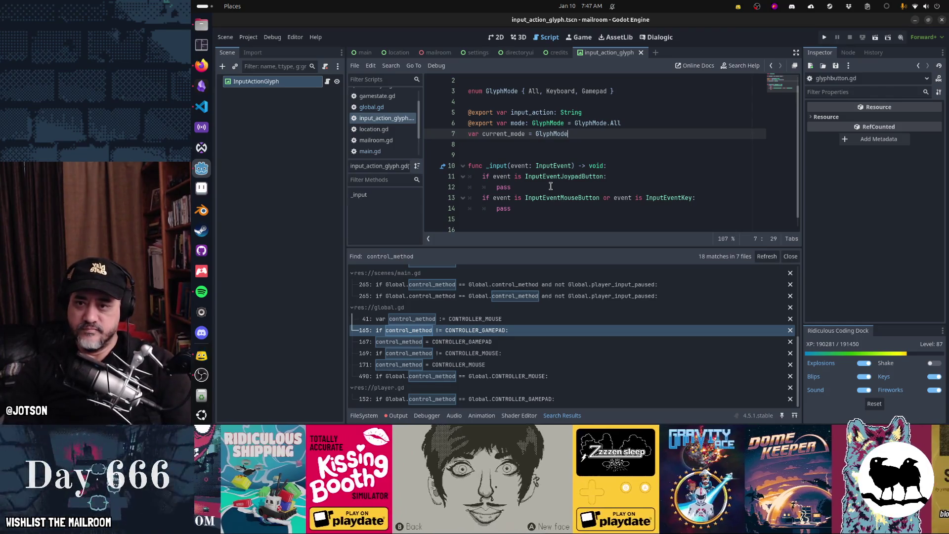
key(ctrl+shift+Left)
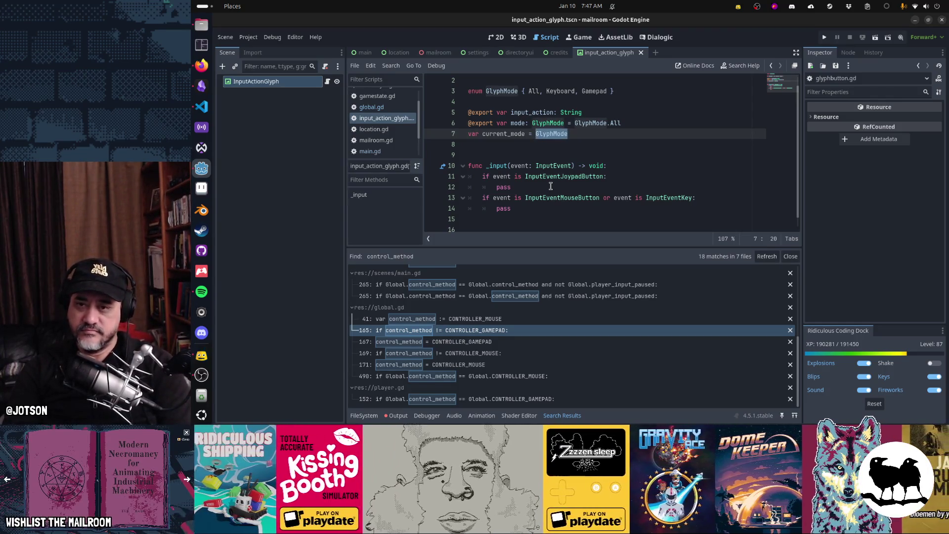
key(Right)
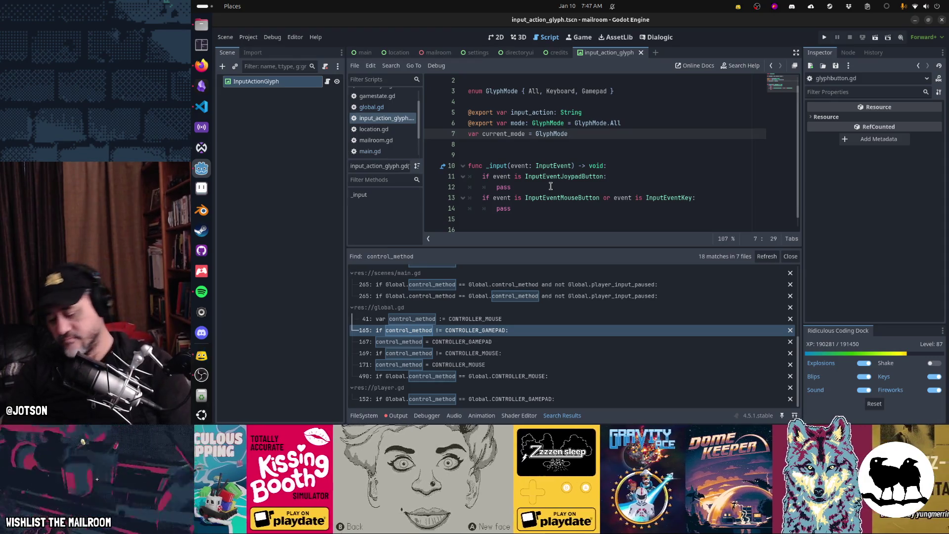
text(.A)
key(Return)
key(Home)
Review the script from top to bottom around the GlyphMode enum and input_action export
key(Up)
key(Up)
key(Up)
key(Down)
key(Down)
key(Down)
key(End)
key(ctrl+shift+Left)
key(ctrl+shift+Left)
key(ctrl+shift+Left)
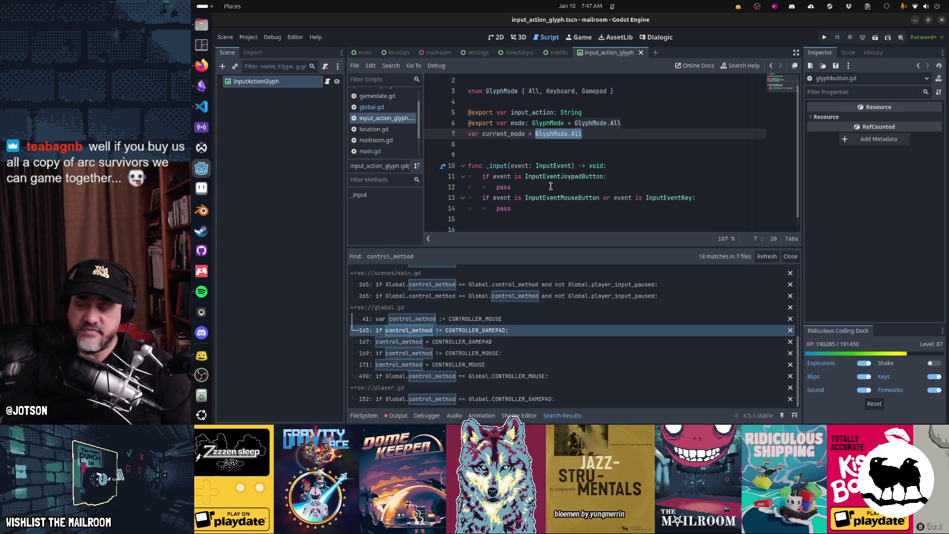
key(Down)
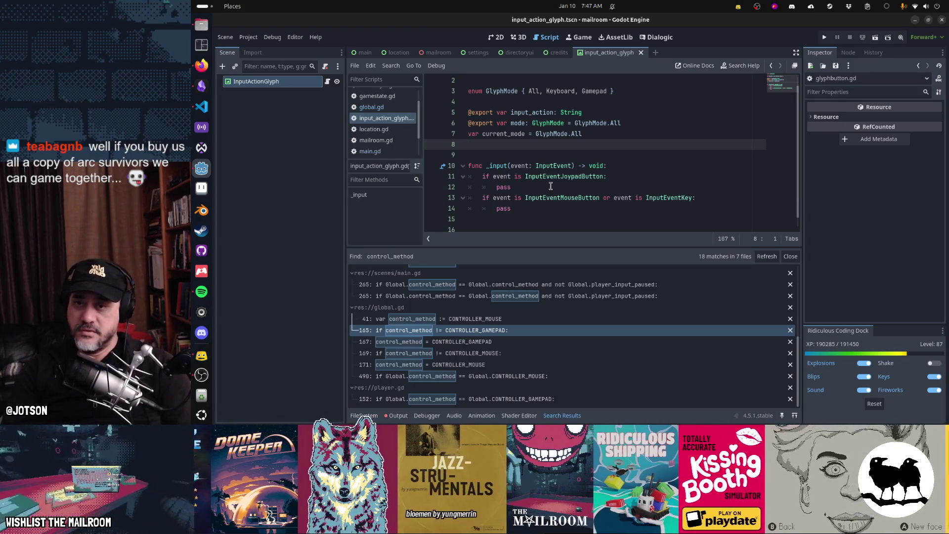
key(Left)
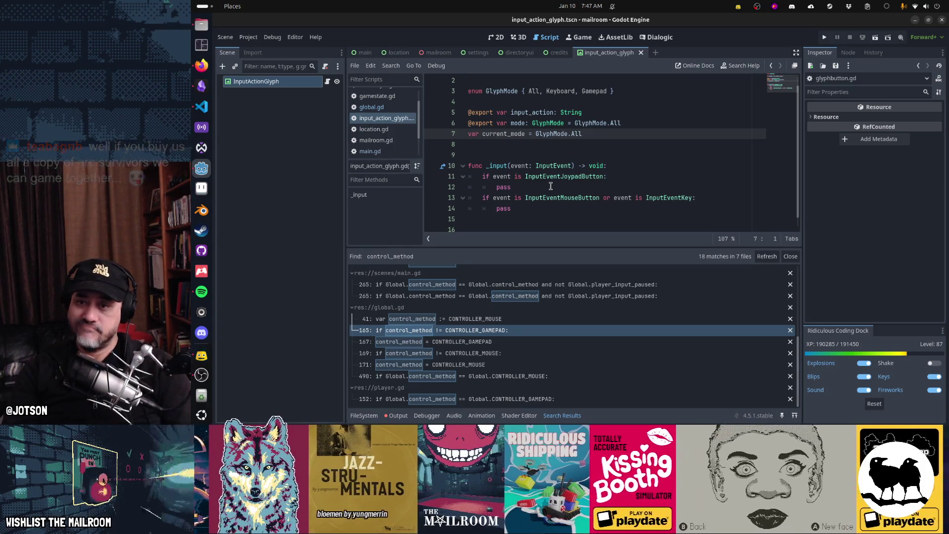
key(Up)
key(Up)
key(Up)
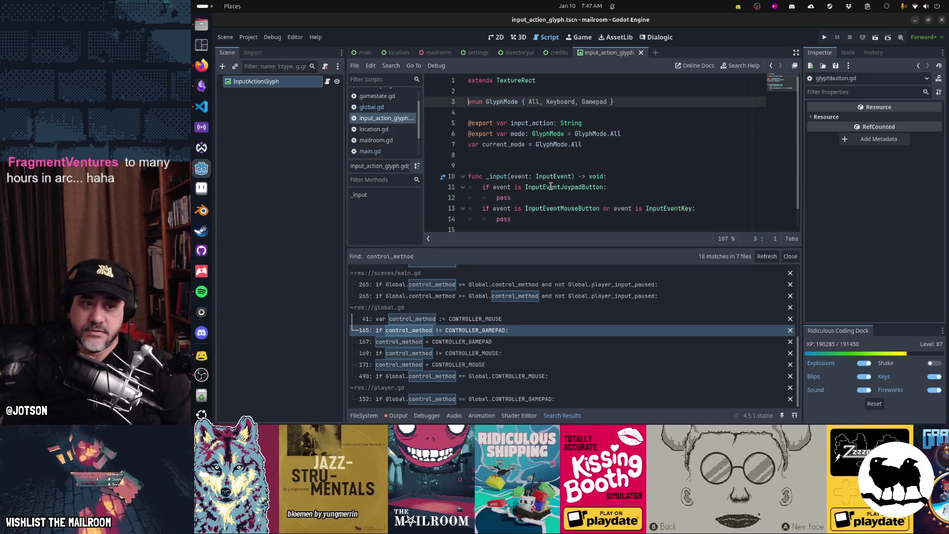
key(Up)
key(Up)
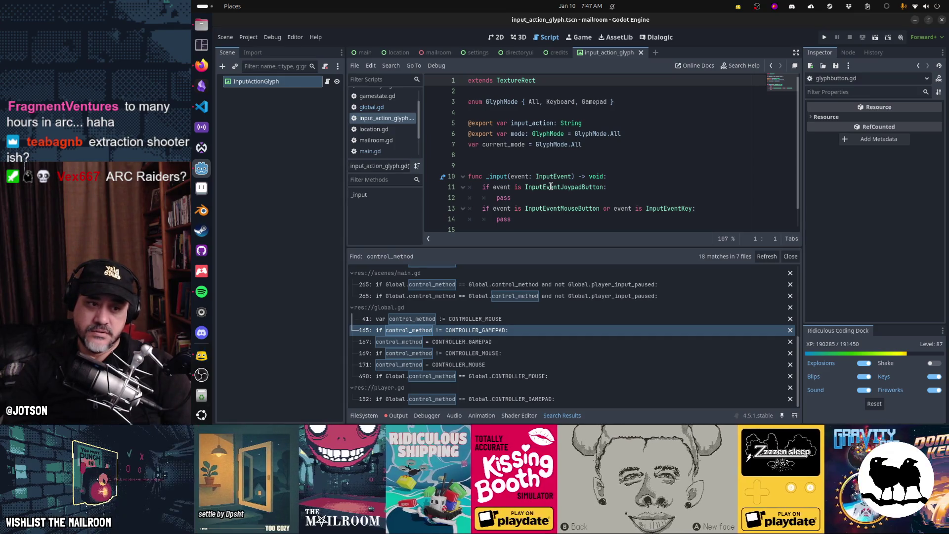
key(Down)
key(Down)
key(Down)
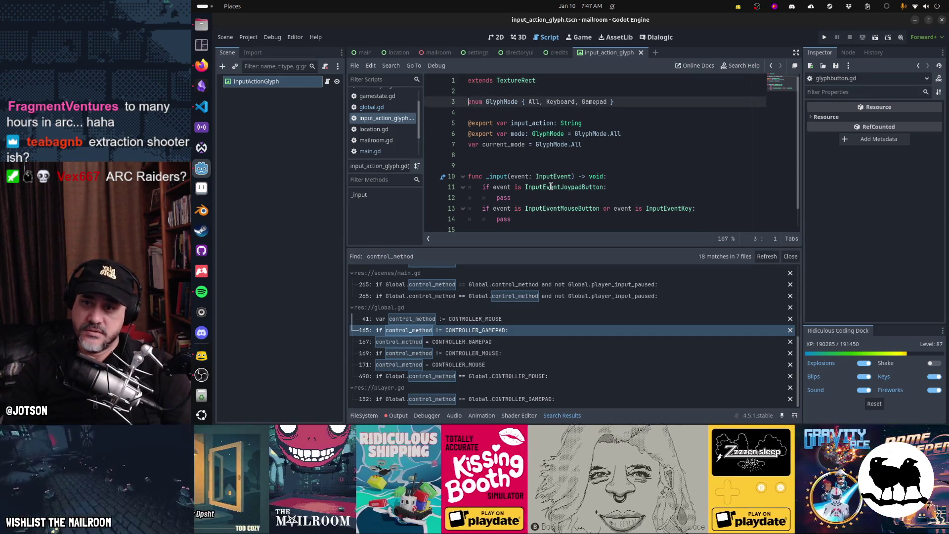
key(Down)
key(Down)
key(Down)
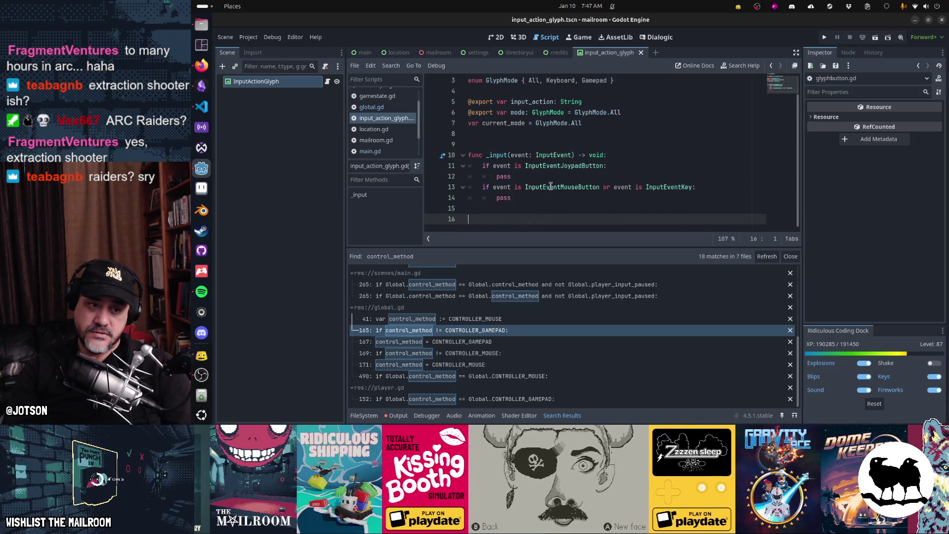
key(Up)
key(Up)
key(Up)
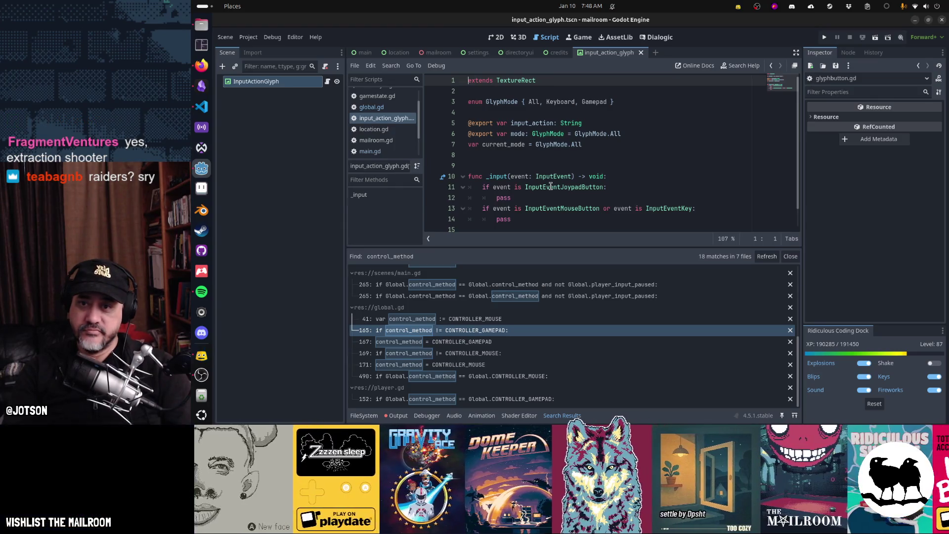
key(Down)
key(Down)
key(Down)
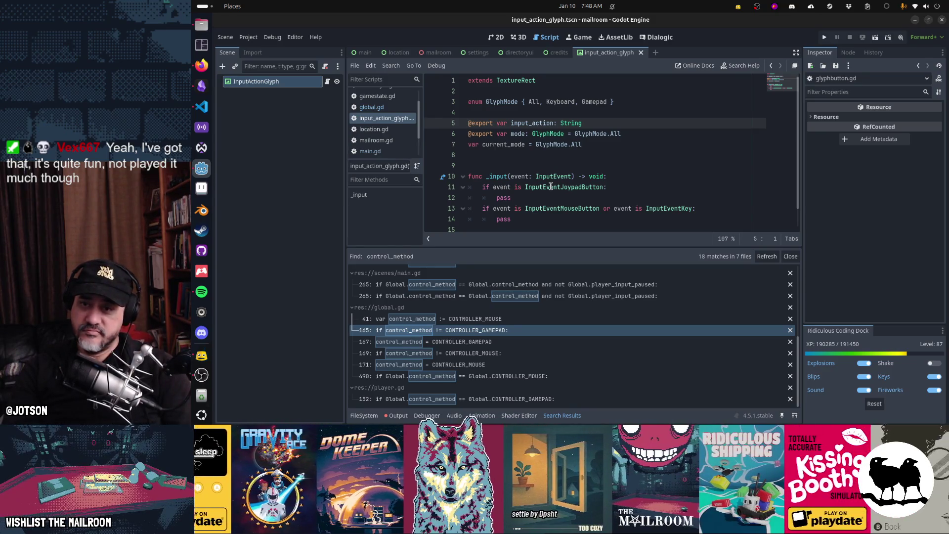
Delete the current_mode variable line
key(Down)
key(Down)
key(shift+Down)
key(BackSpace)
key(Down)
key(Down)
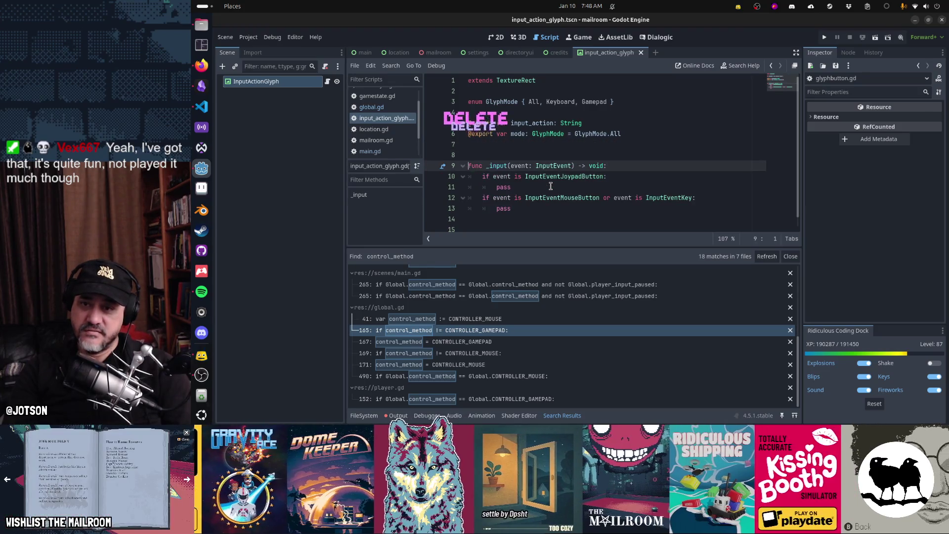
Replace the pass in both the joypad and key branches with update_glyph()
key(Down)
key(Down)
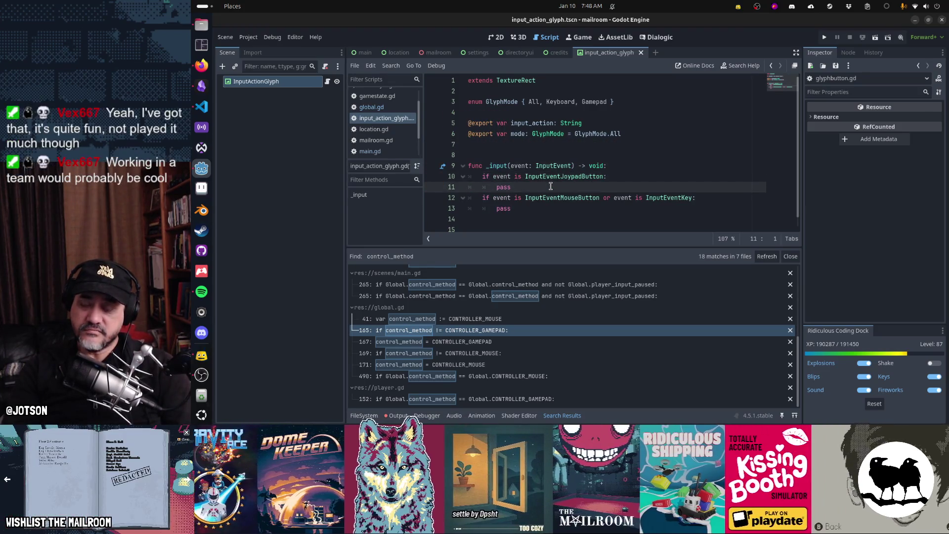
key(End)
key(shift+Home)
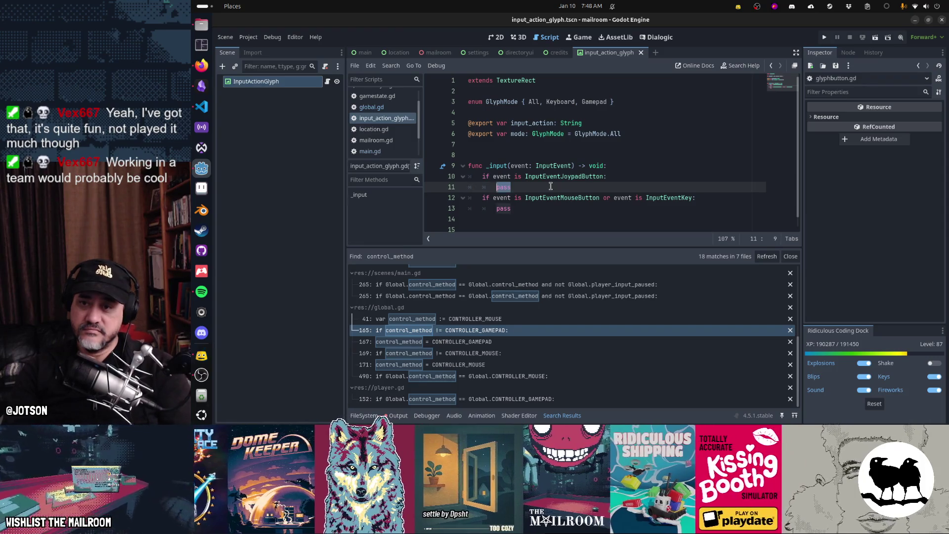
text(update_glyp)
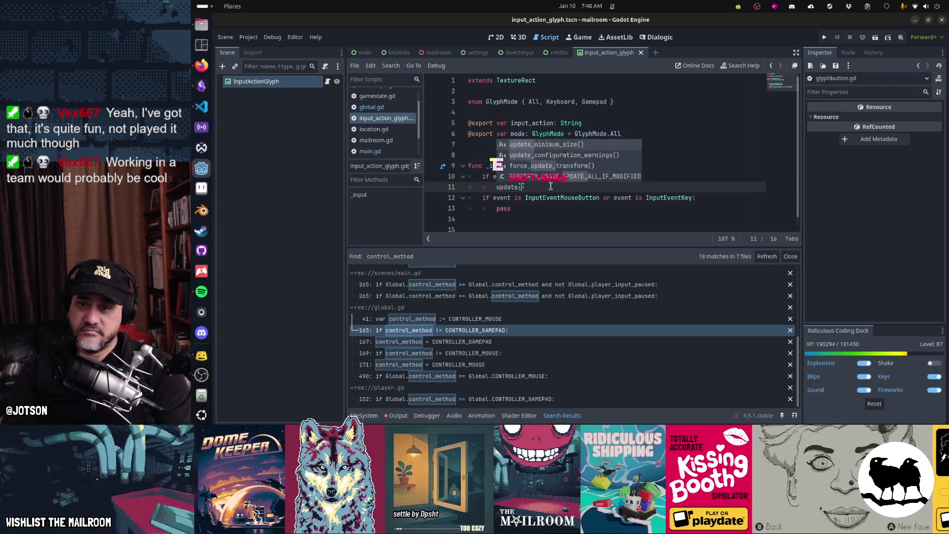
text(h())
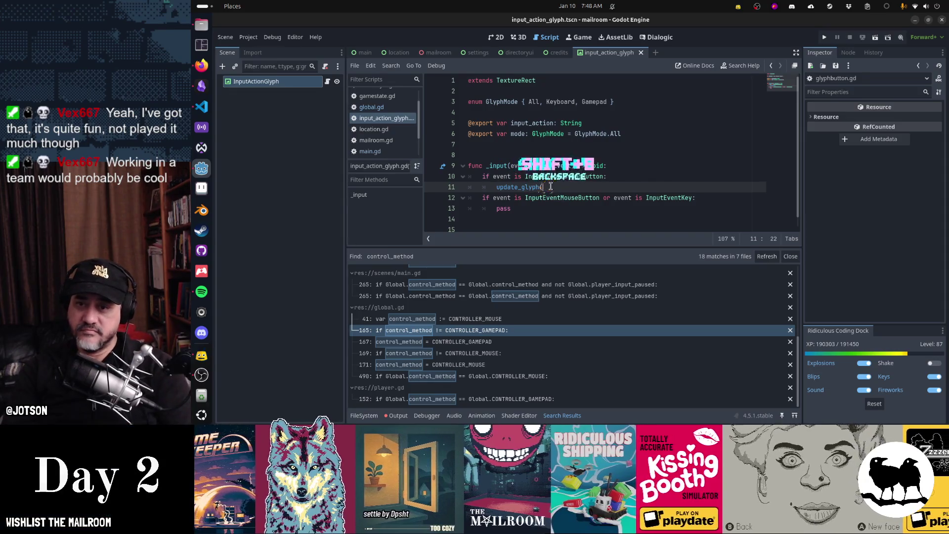
key(shift+Home)
key(ctrl+c)
key(Down)
key(Down)
key(shift+Home)
key(ctrl+v)
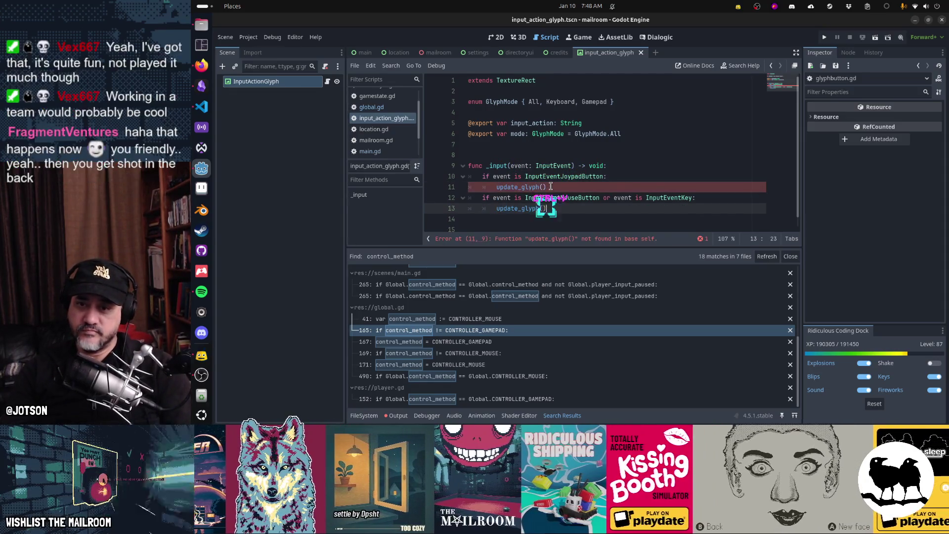
Add a new func update_glyph() -> void: with pass as its body below _input
key(Return)
key(Return)
key(Return)
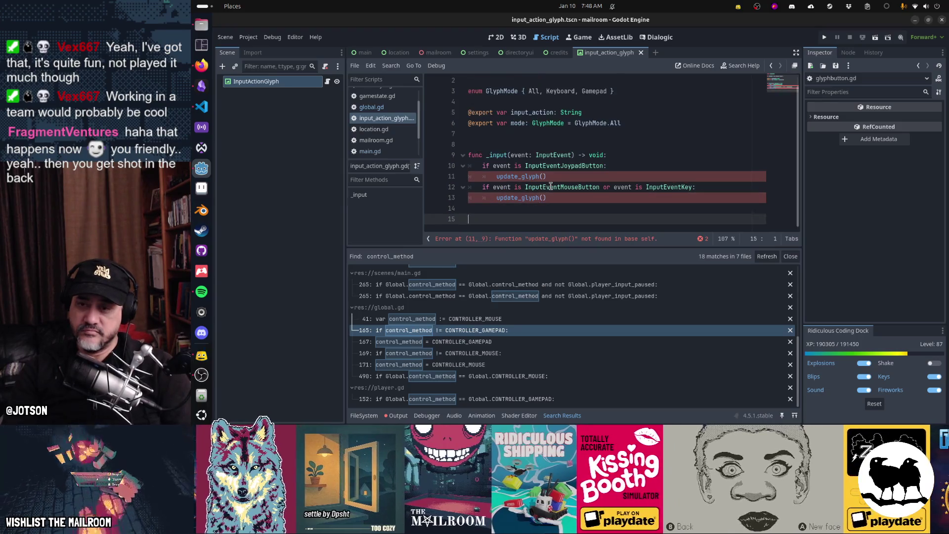
text(date_glyph)
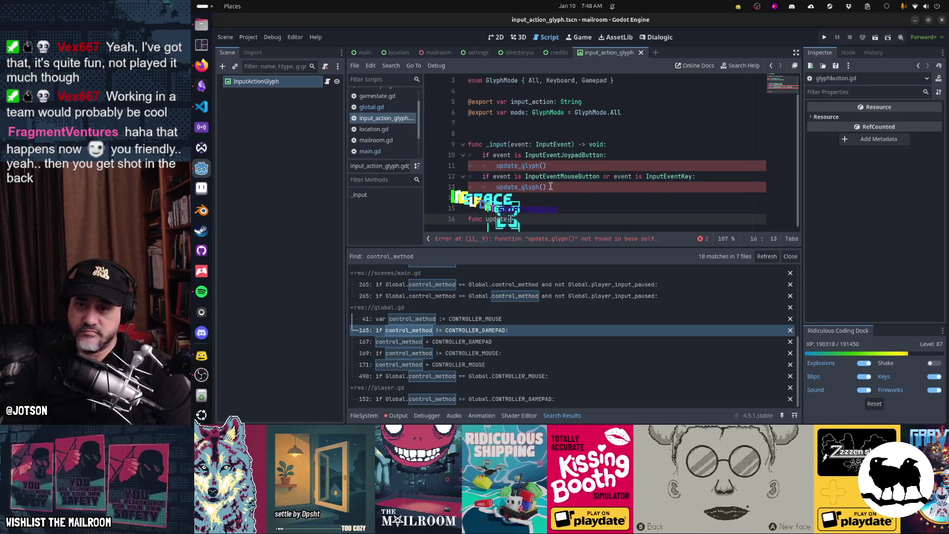
text(() -> void:)
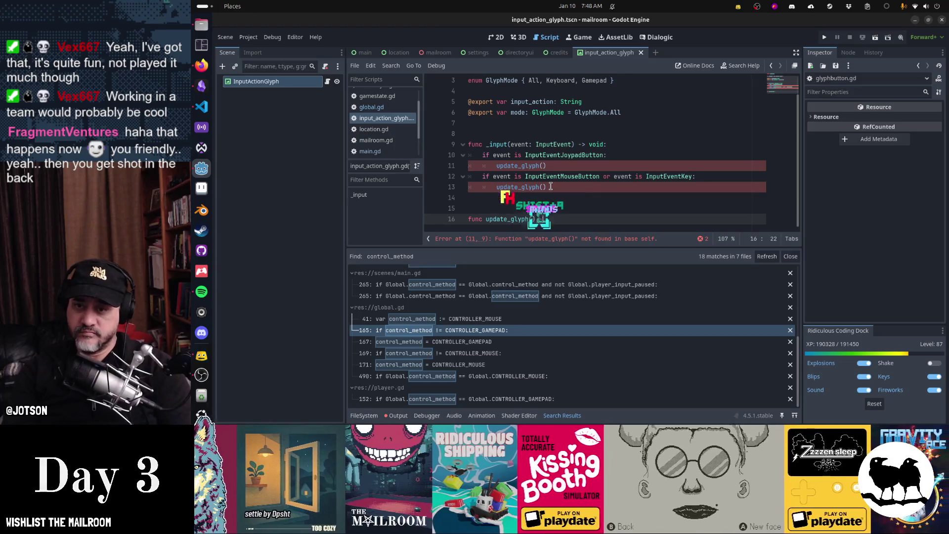
key(Return)
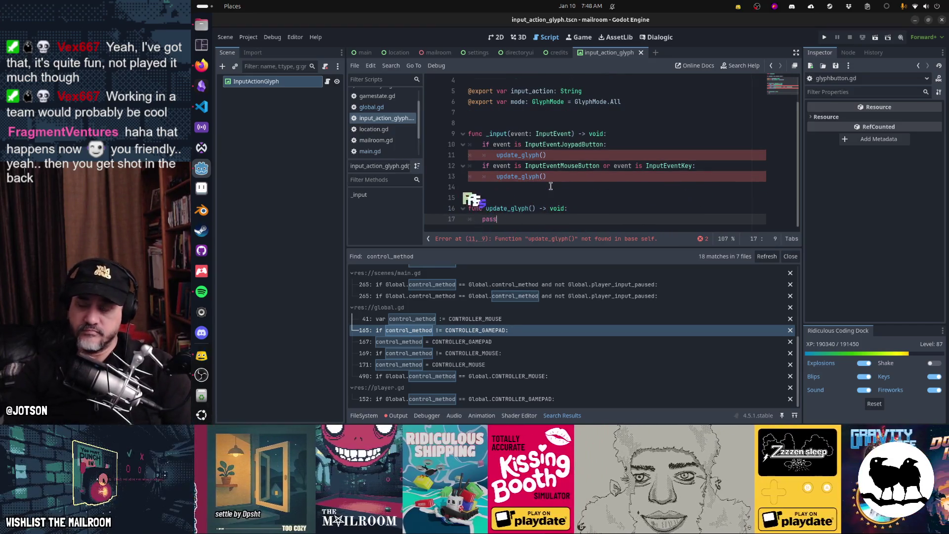
text(pass)
key(Up)
key(Up)
key(Up)
key(Up)
key(Up)
key(Up)
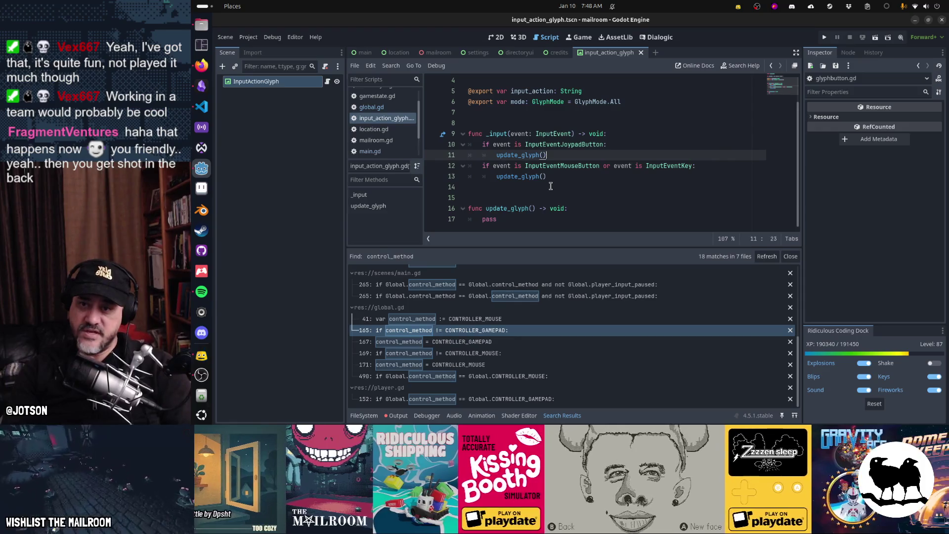
scroll(550, 186, up, 1)
key(Up)
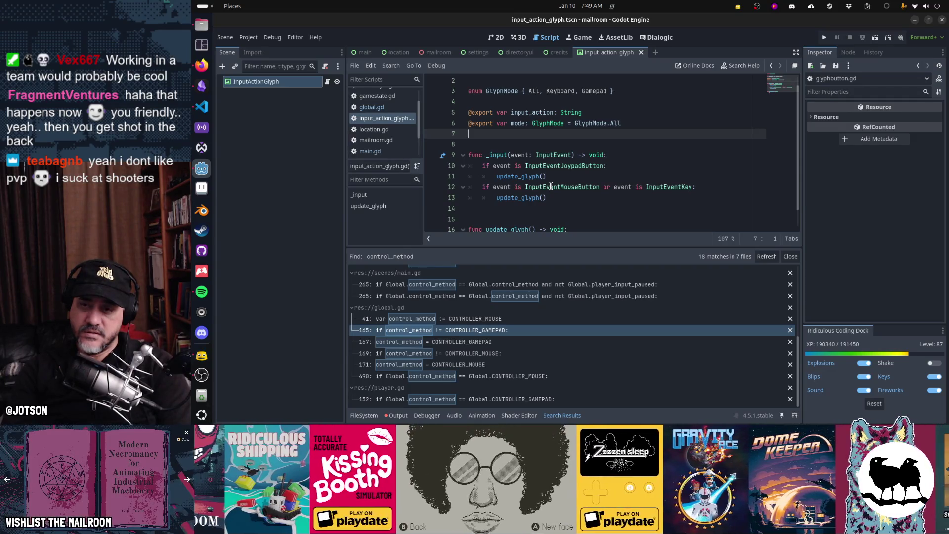
Declare current_mode and add an enum { KEYBOARD_MODE, GAMEPAD_MODE } above it
text(current_mode)
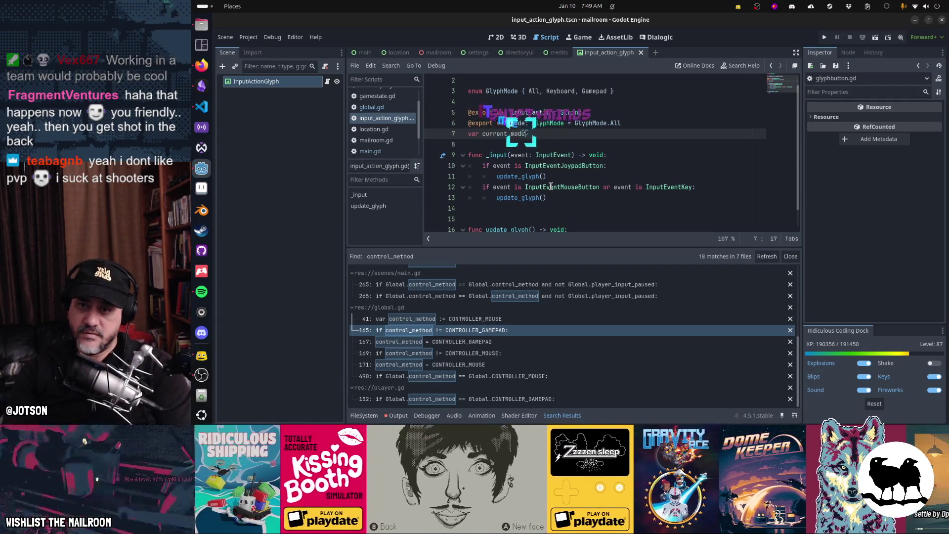
key(Up)
key(Up)
key(Up)
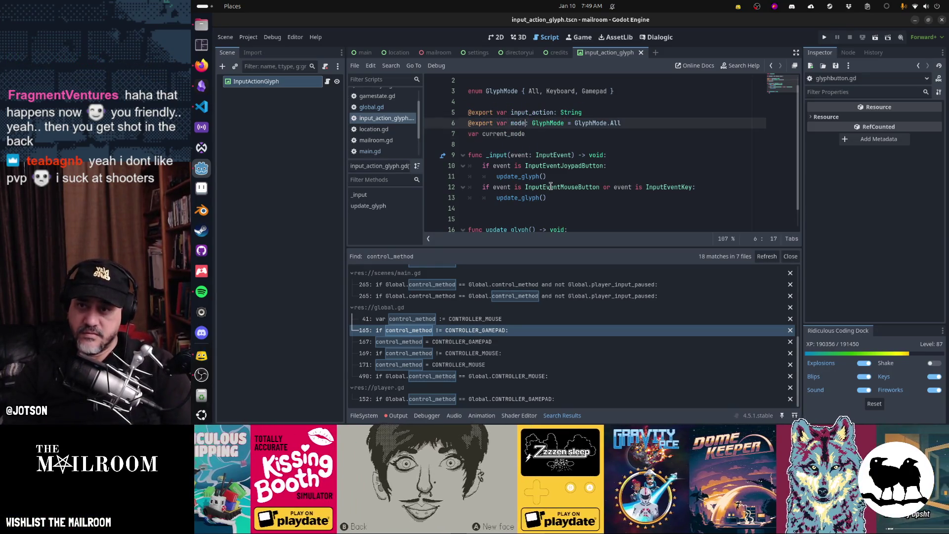
text(num { )
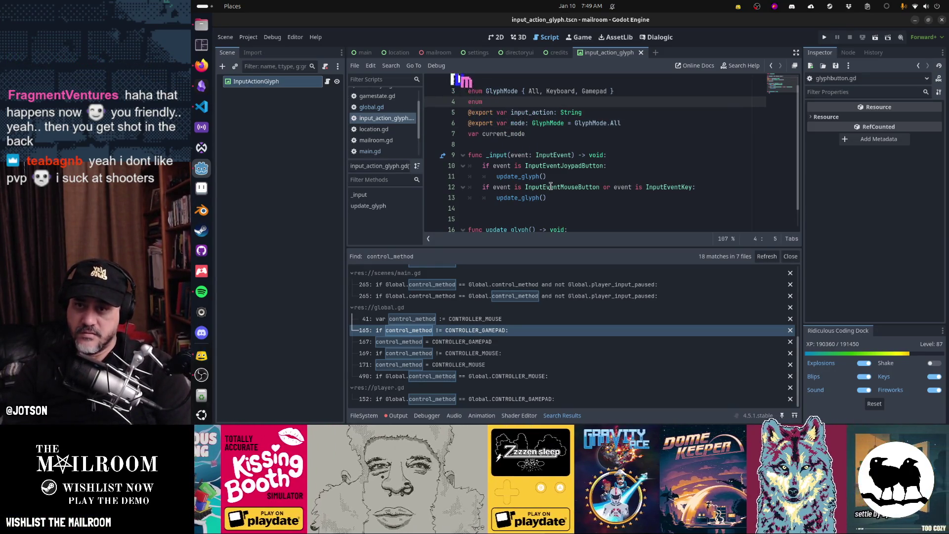
text(KEYBOARD_MOD)
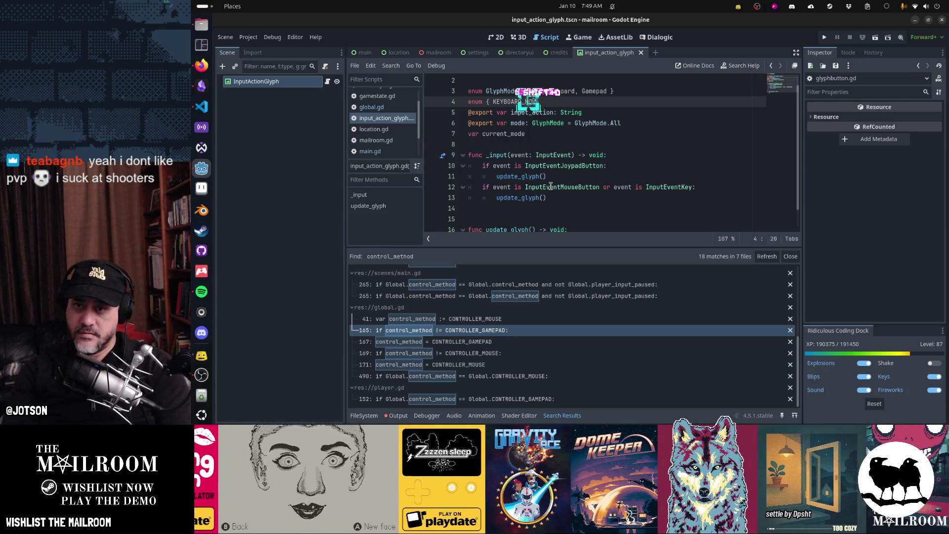
text(E, GAMEPAD)
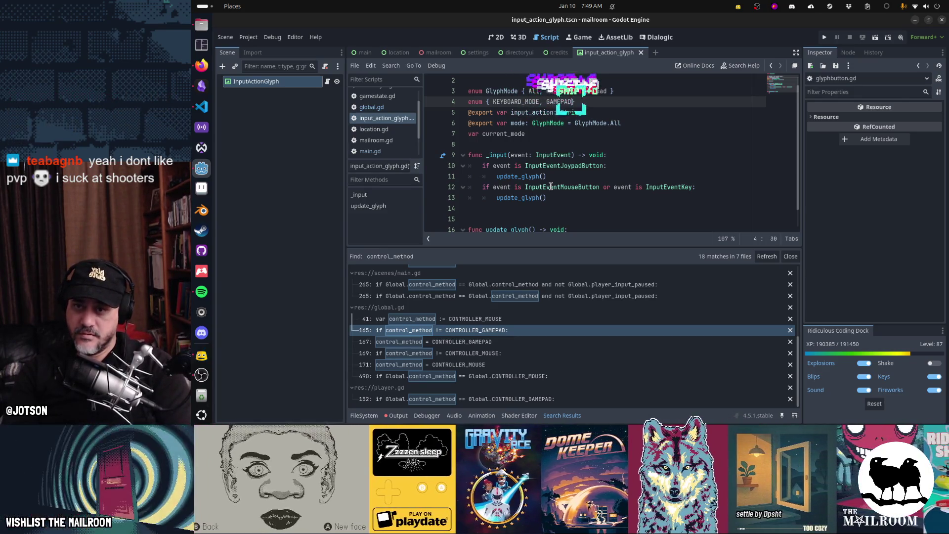
text(_MODE)
key(Down)
key(Down)
key(Down)
key(Up)
key(Up)
key(Up)
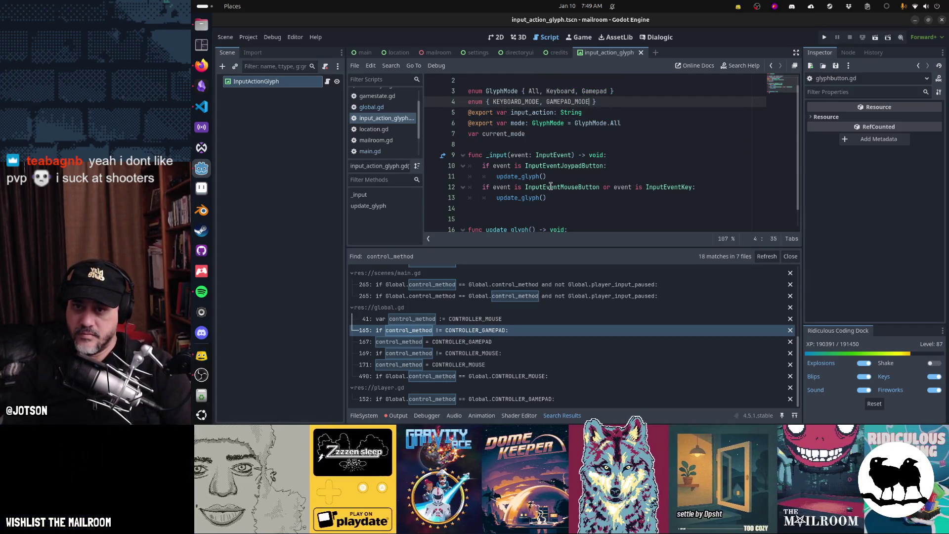
key(BackSpace)
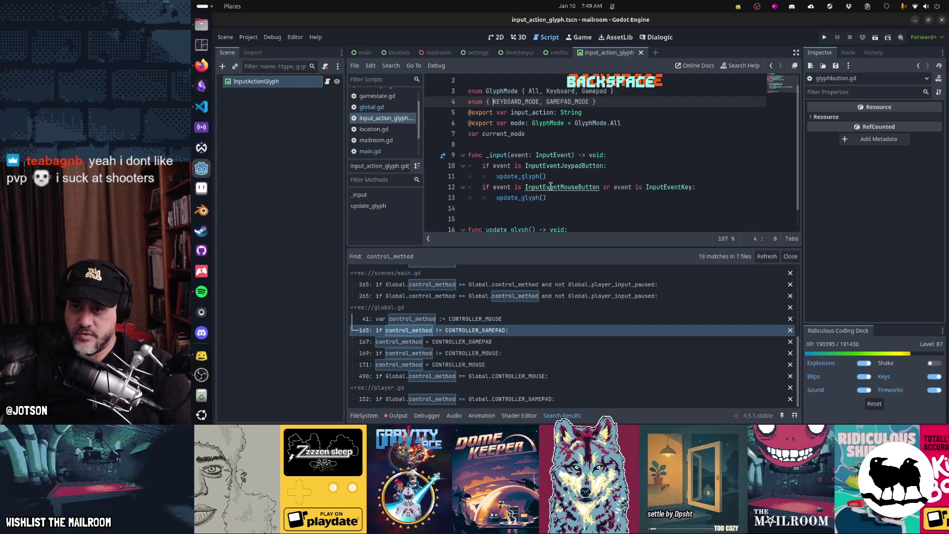
key(ctrl+Left)
key(ctrl+Left)
text(NONE,)
key(Down)
key(Down)
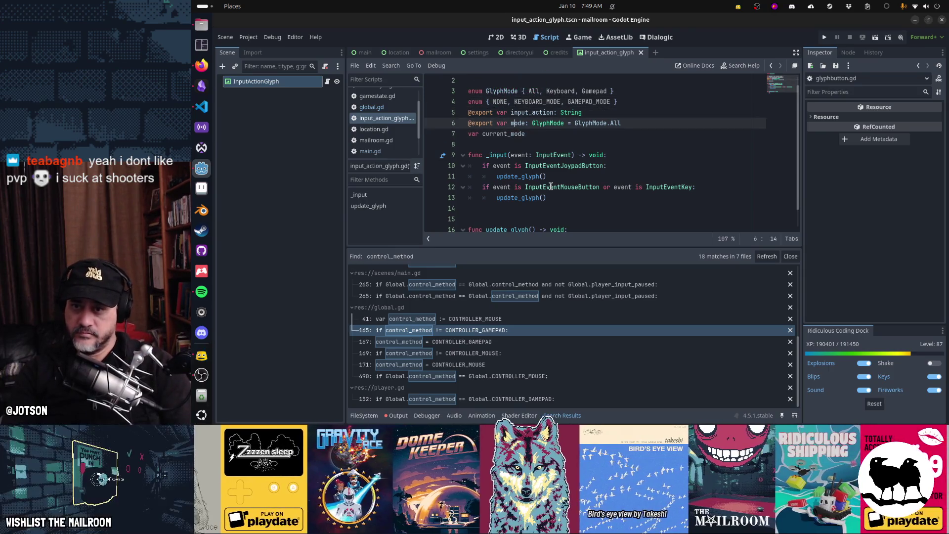
key(Up)
key(Up)
key(BackSpace)
key(BackSpace)
key(BackSpace)
key(Down)
key(Down)
key(Down)
Make current_mode := KEYBOARD_MODE and open a new line in the joypad branch
key(End)
text(=)
key(ctrl+v)
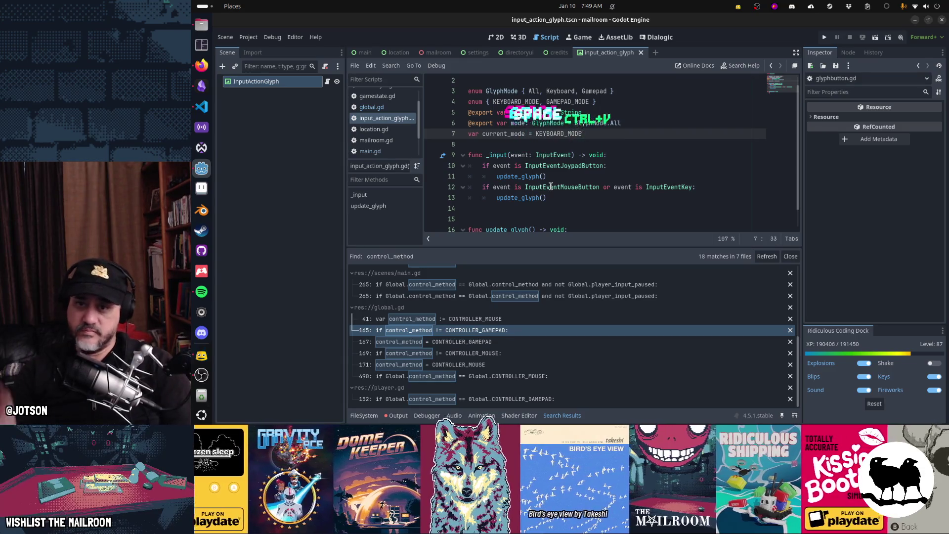
key(Home)
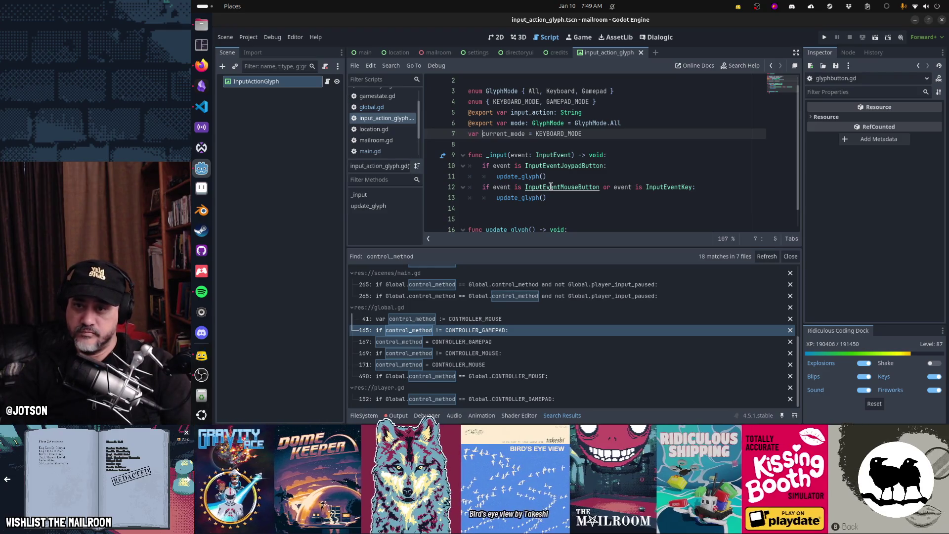
text(:)
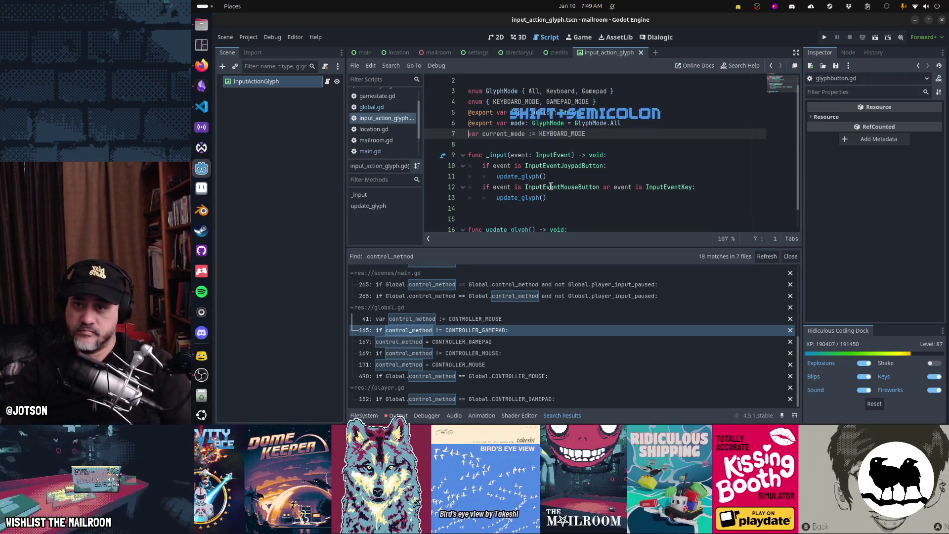
key(Down)
key(Down)
key(Down)
key(Return)
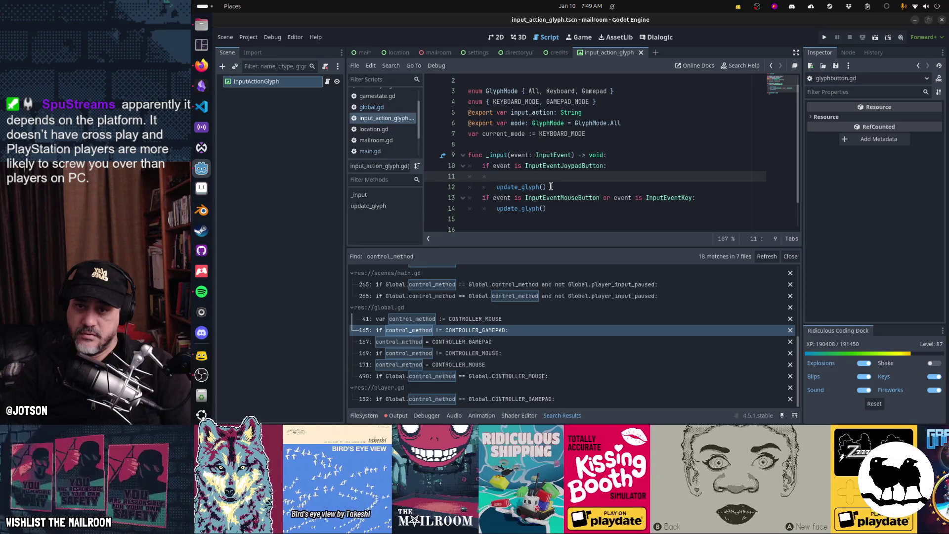
After each update_glyph() call, set current_mode to GAMEPAD_MODE or KEYBOARD_MODE respectively
key(ctrl+x)
key(Return)
text(current_mode =)
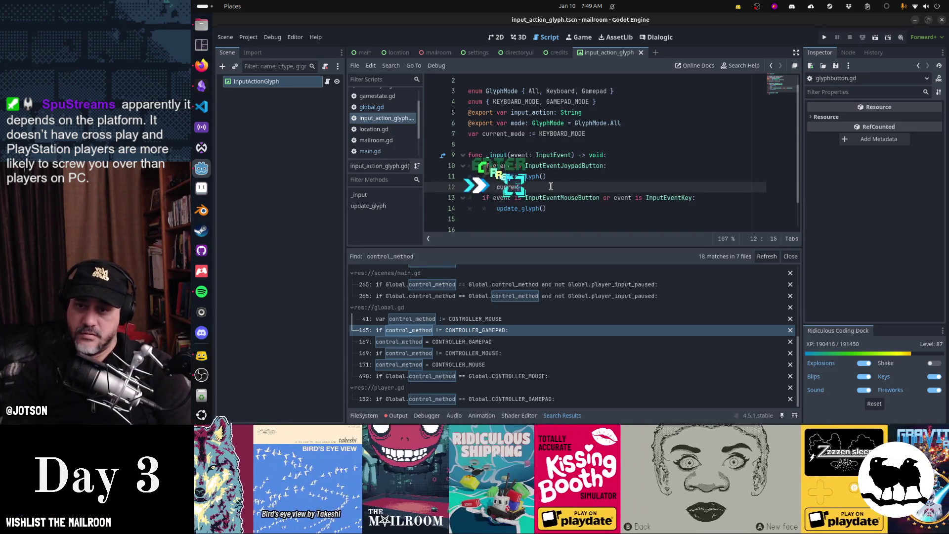
text( GAMEPAD)
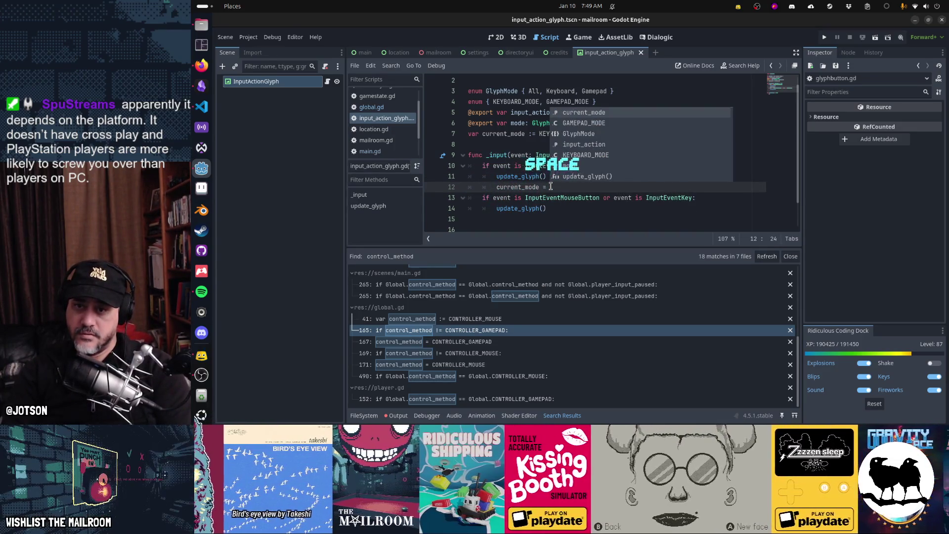
key(Return)
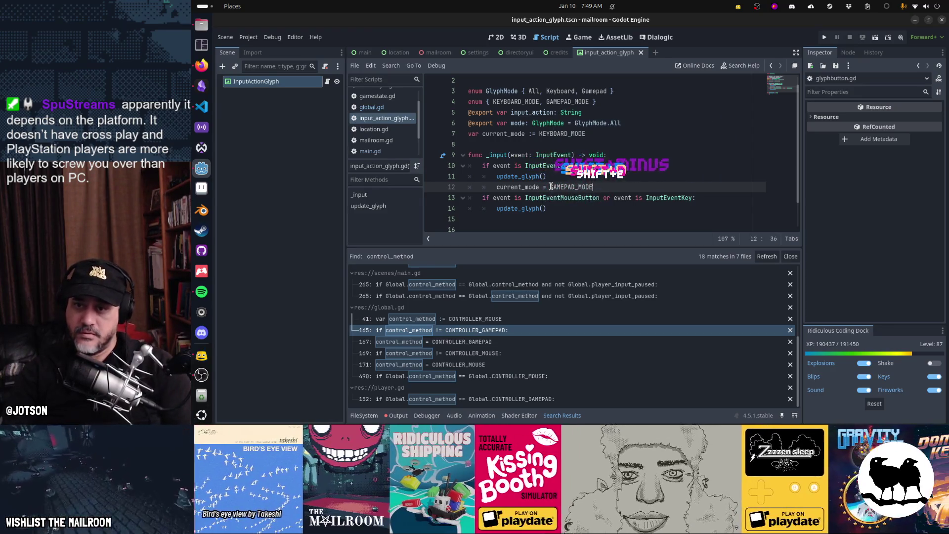
key(shift+Home)
key(ctrl+c)
key(Down)
key(Down)
key(Down)
key(ctrl+v)
key(BackSpace)
key(BackSpace)
key(BackSpace)
text(KEYBOA)
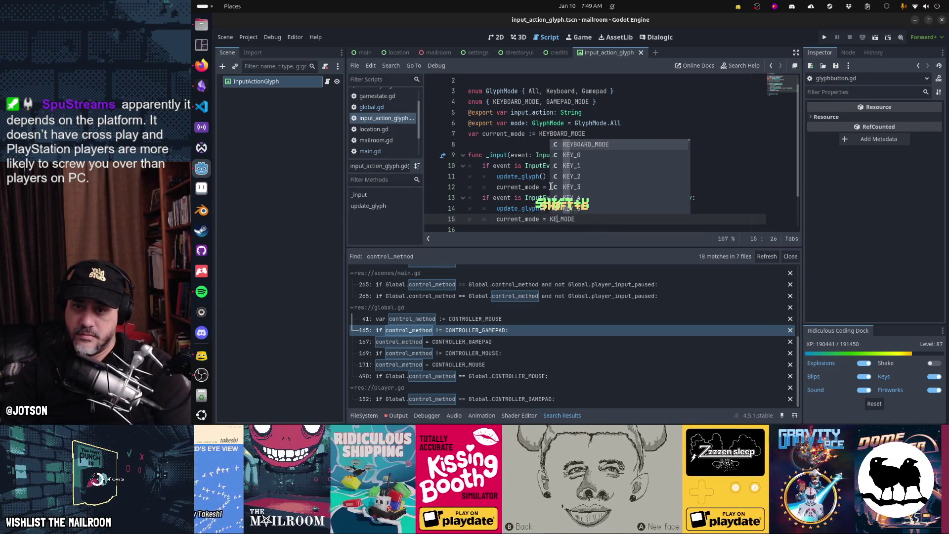
key(BackSpace)
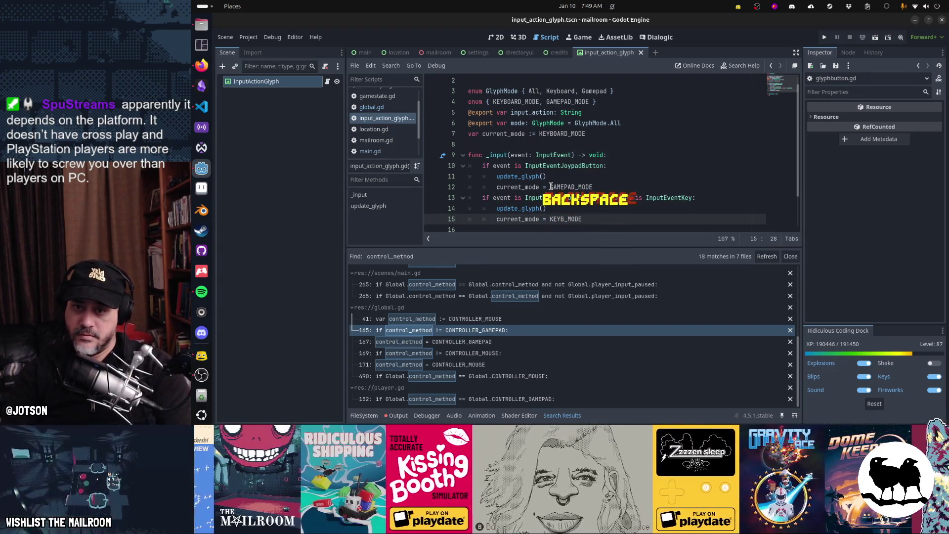
text(ARD)
key(Home)
key(Home)
Append 'and current_mode != GAMEPAD_MODE' and '!= KEYBOARD_MODE' to the two if conditions
key(Up)
key(Up)
key(Up)
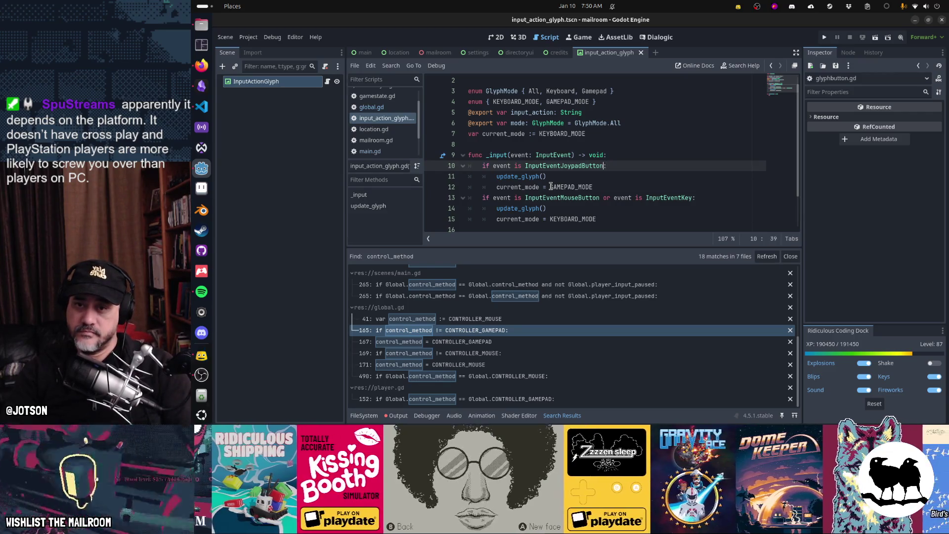
key(End)
text(a)
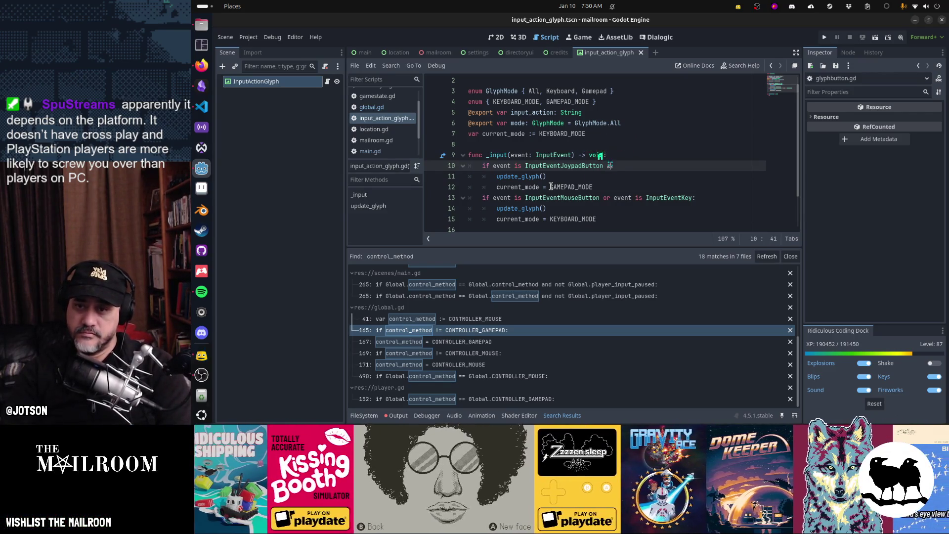
text(nd not)
key(BackSpace)
key(BackSpace)
key(BackSpace)
text(current_)
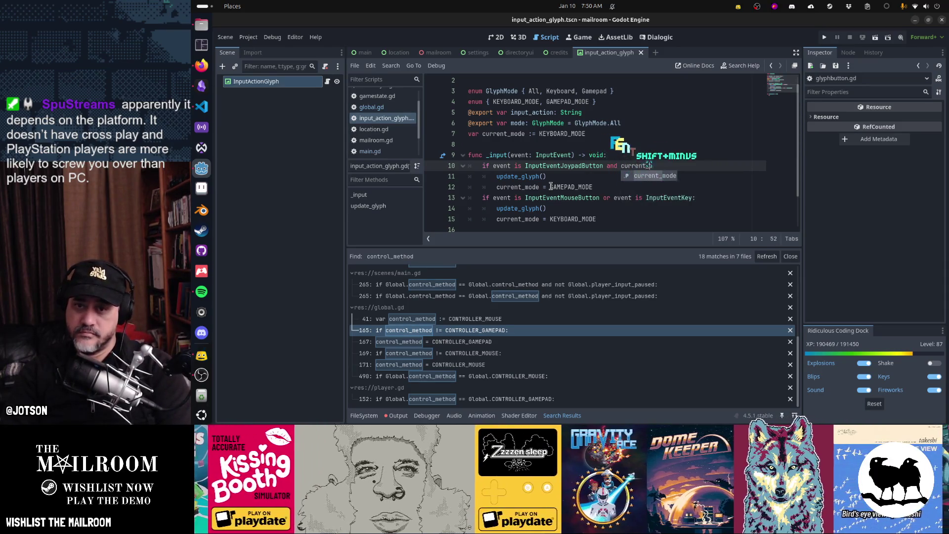
text(mode != G)
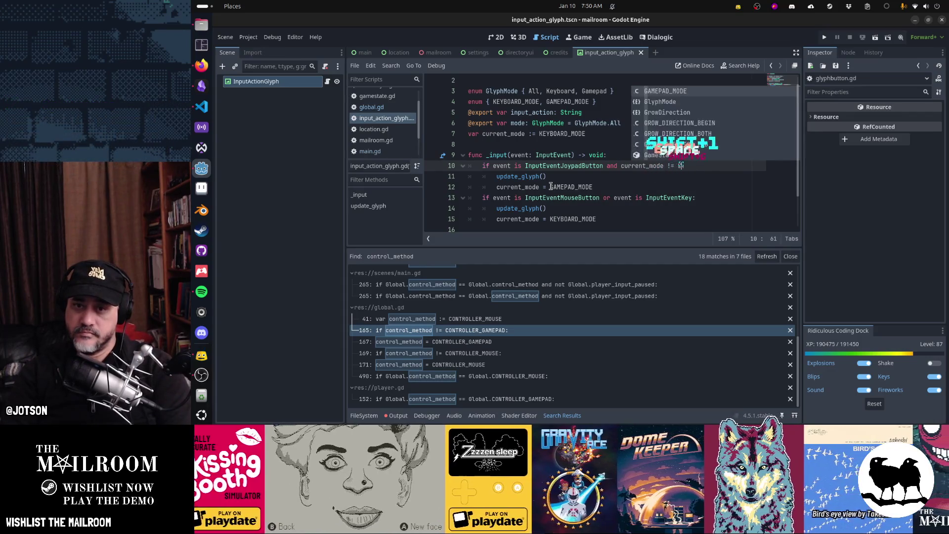
text(AMEPAD_MODE)
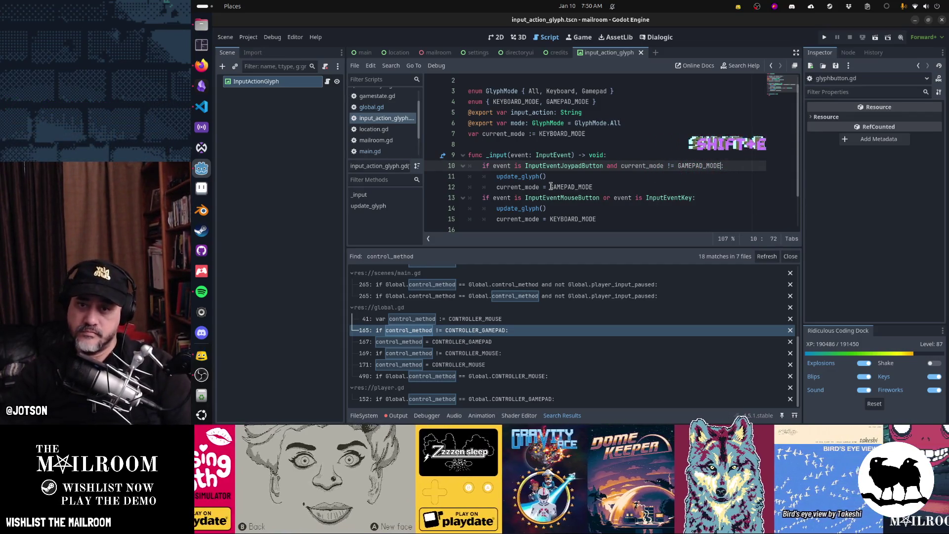
key(Down)
key(Down)
key(Down)
text(and current_mode != )
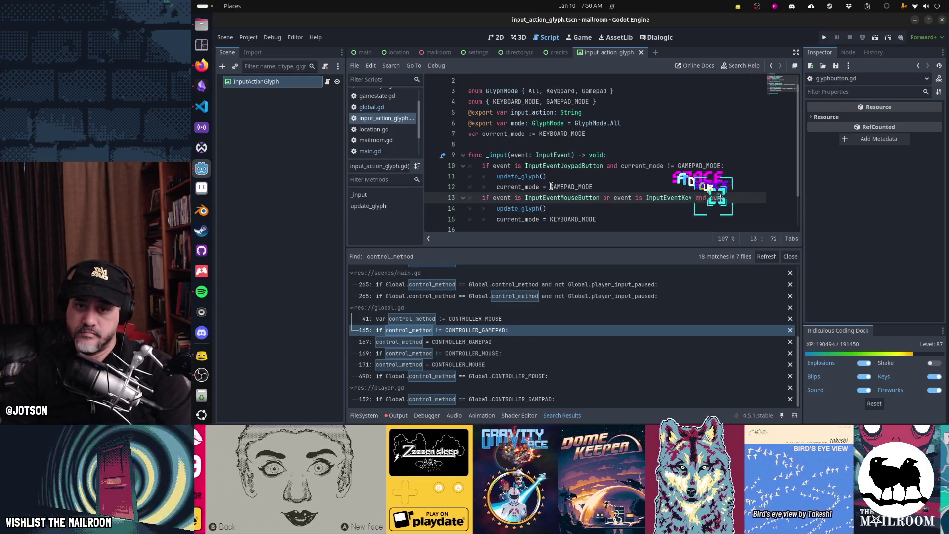
text(KEYB)
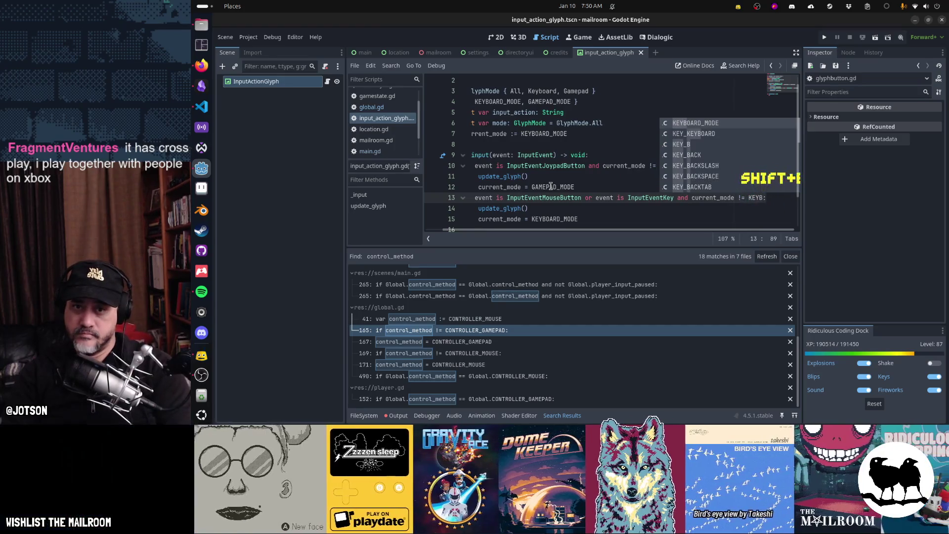
key(Return)
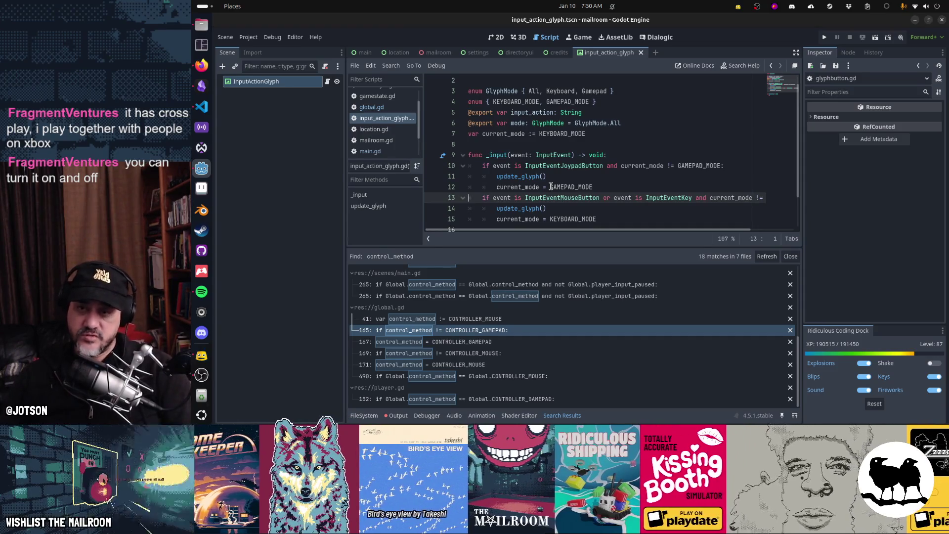
key(ctrl+End)
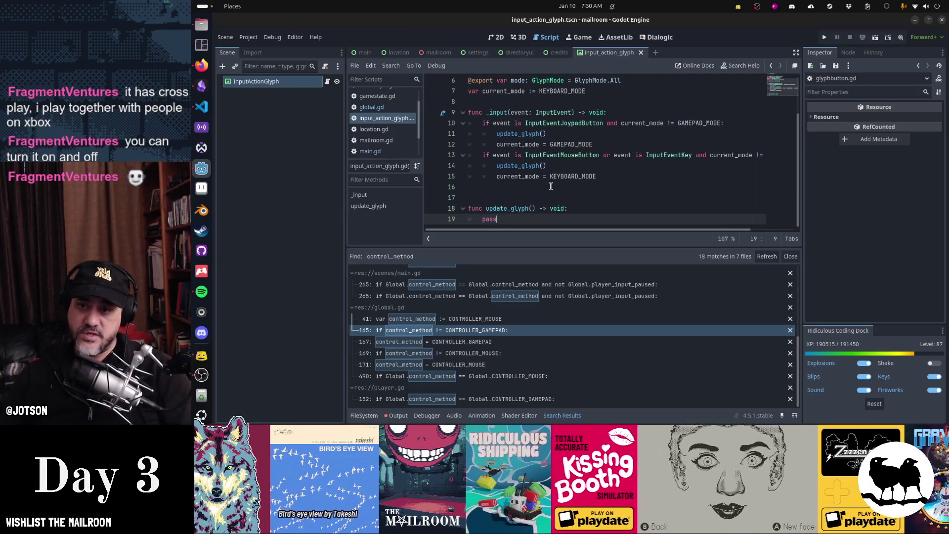
key(shift+Home)
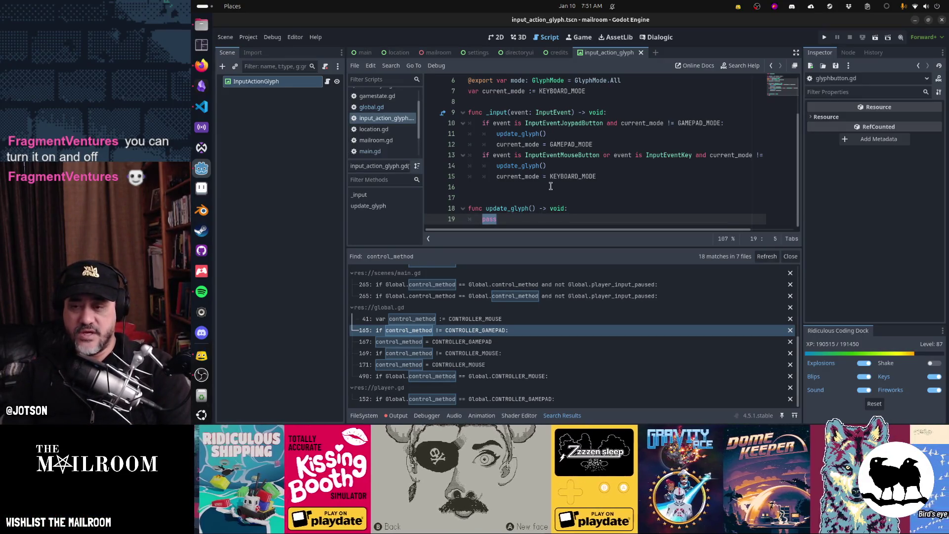
Make update_glyph return early when input_action == ""
text(empty_inpac)
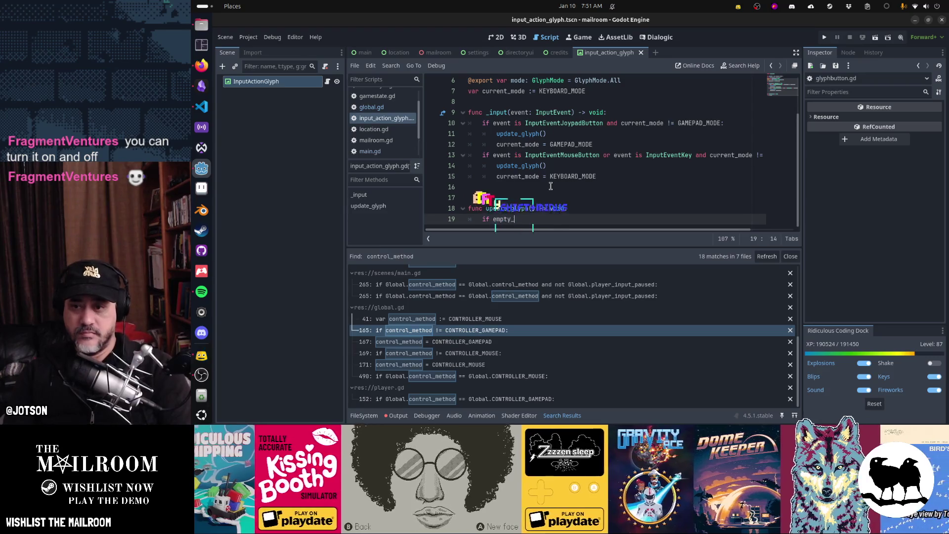
key(ctrl+shift+Left)
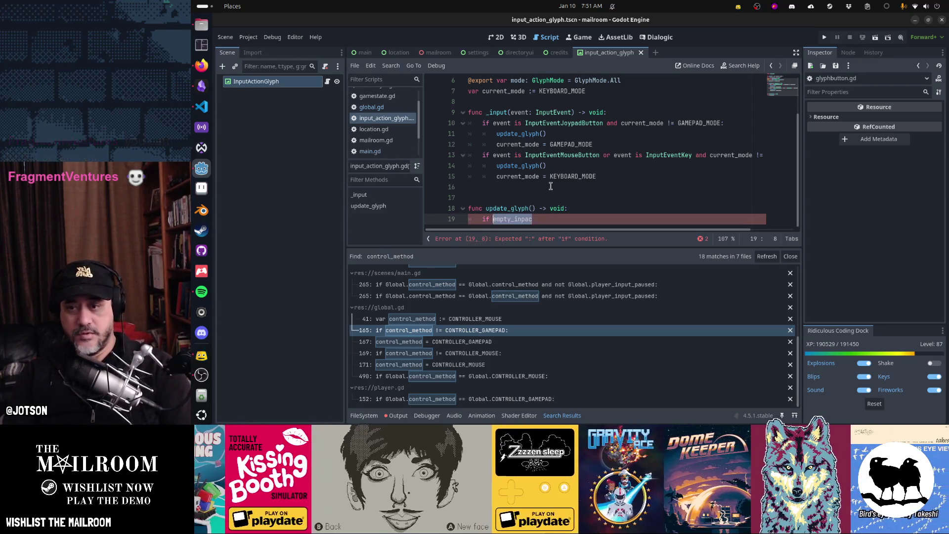
text(input_action == "")
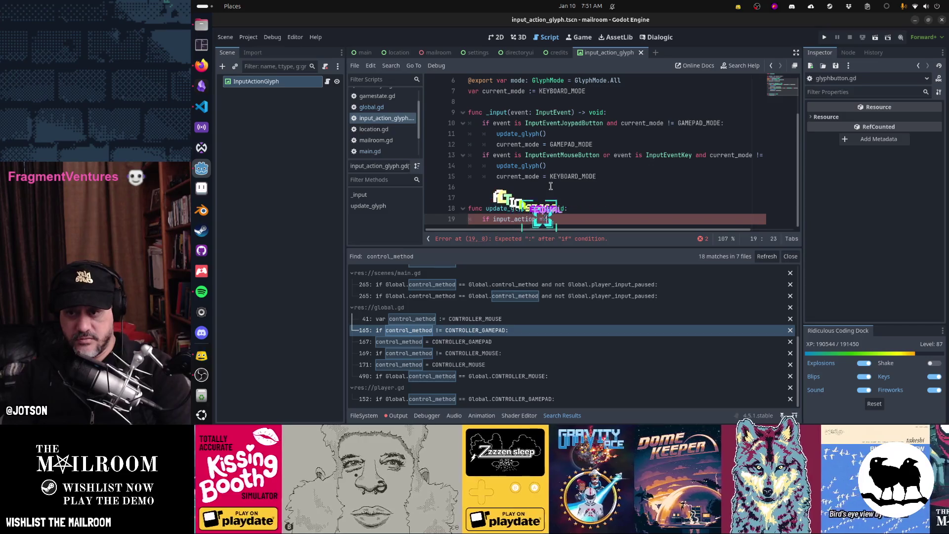
text(:)
key(Return)
key(BackSpace)
key(Return)
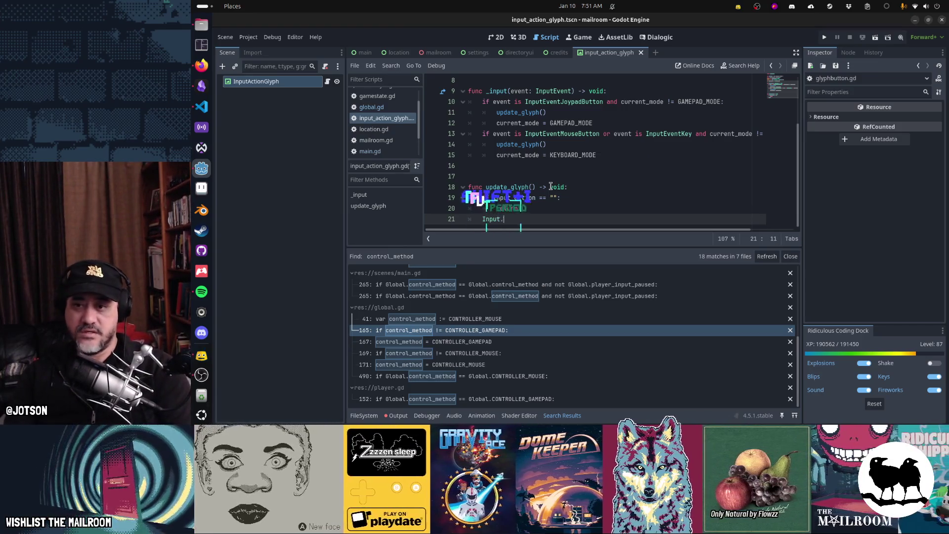
Replace the invalid get_actions call on line 21 with InputMap
text(get_pre)
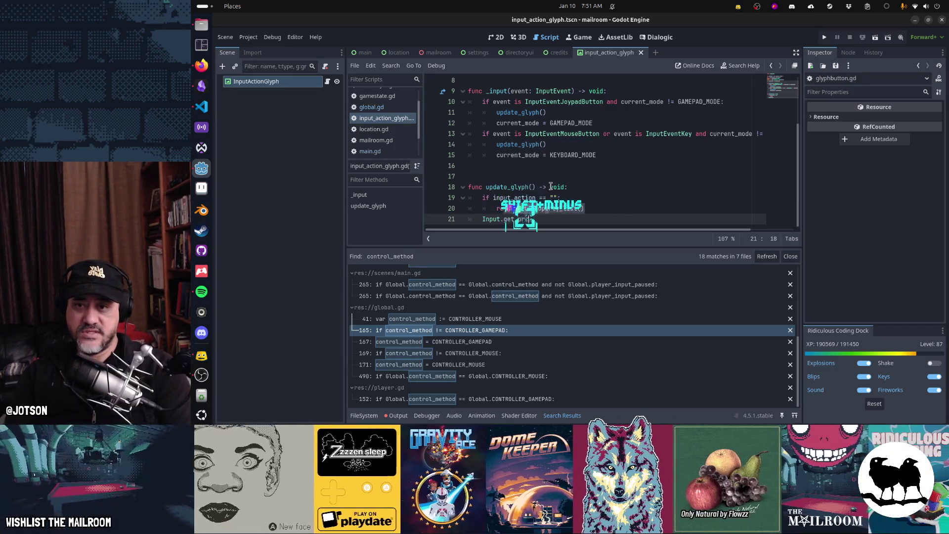
text(sget_actions)
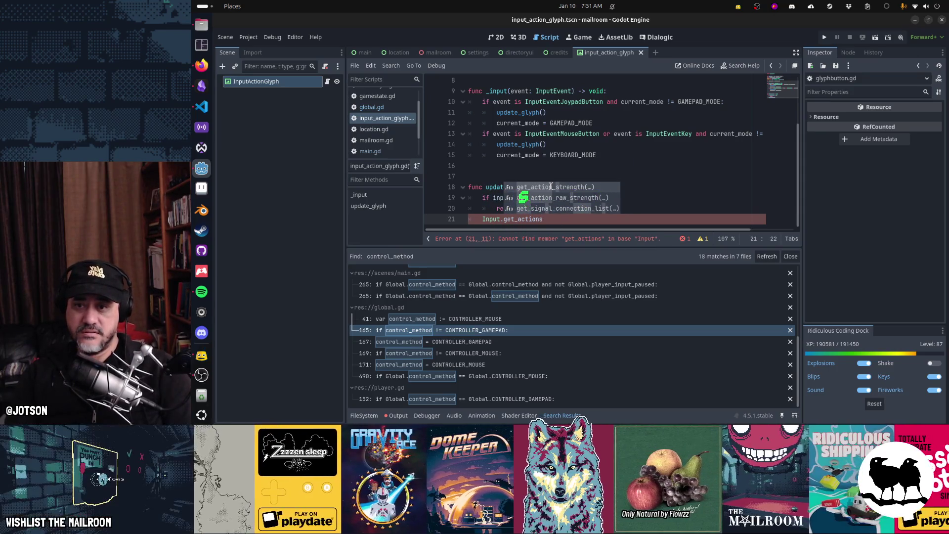
key(shift+Home)
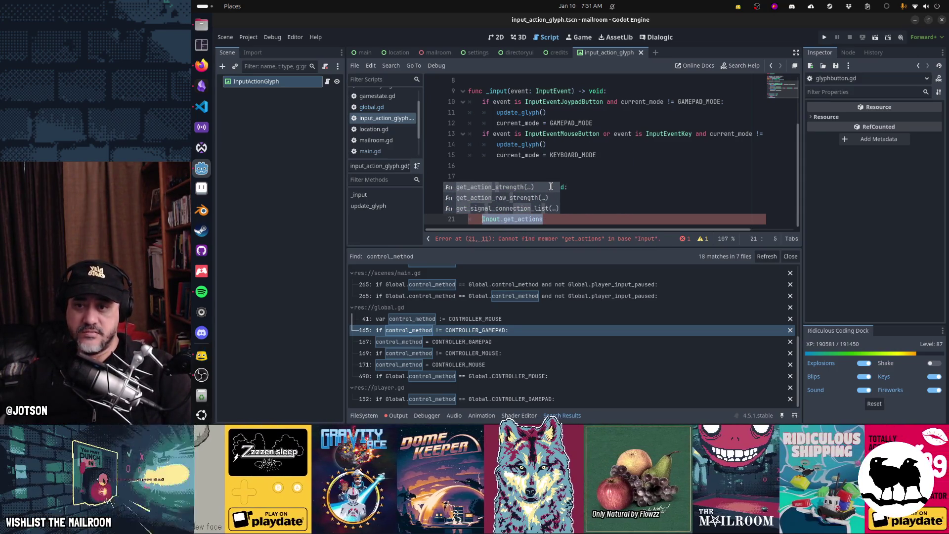
text(Input)
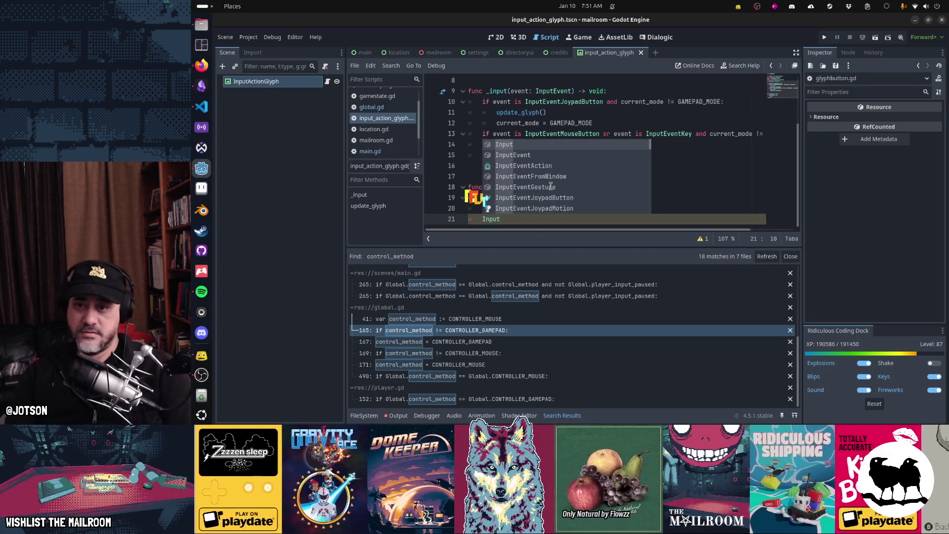
key(Down)
key(Down)
key(Down)
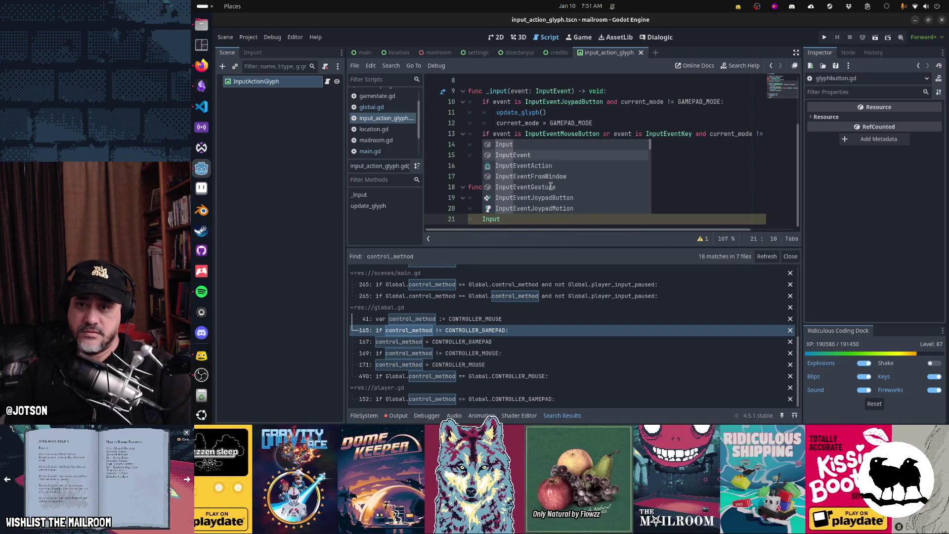
key(Up)
key(Up)
key(Down)
key(Down)
key(Down)
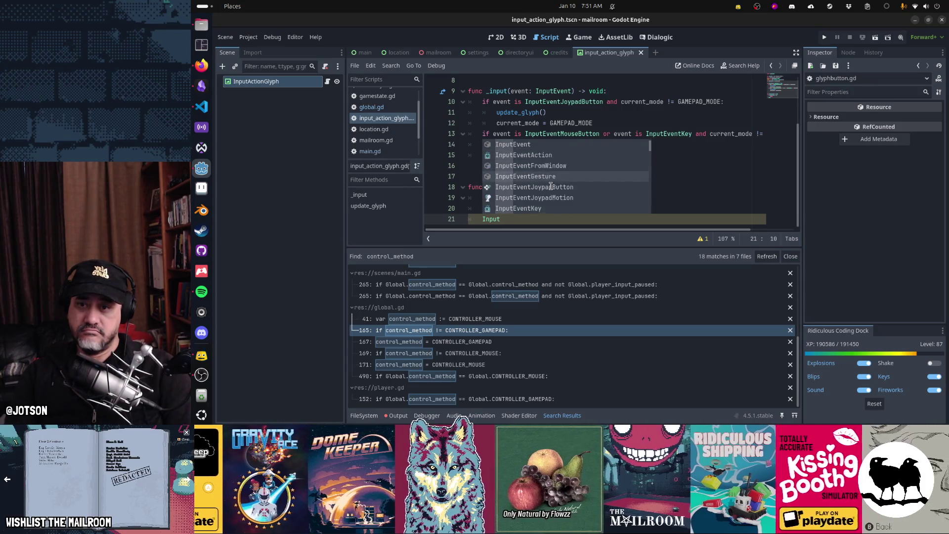
key(Down)
key(Down)
key(Down)
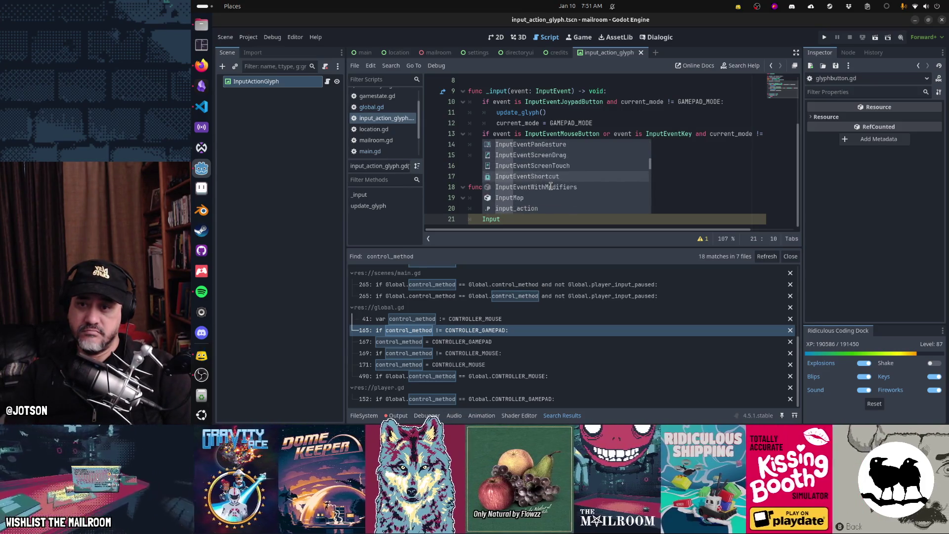
key(Return)
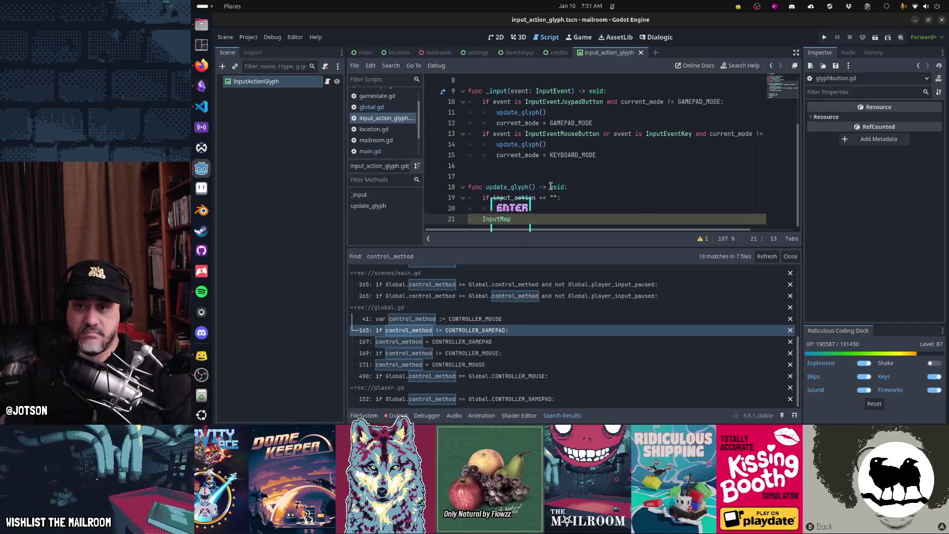
Call action_get_events(input_action) and assign the result with 'var events :='
text(.g)
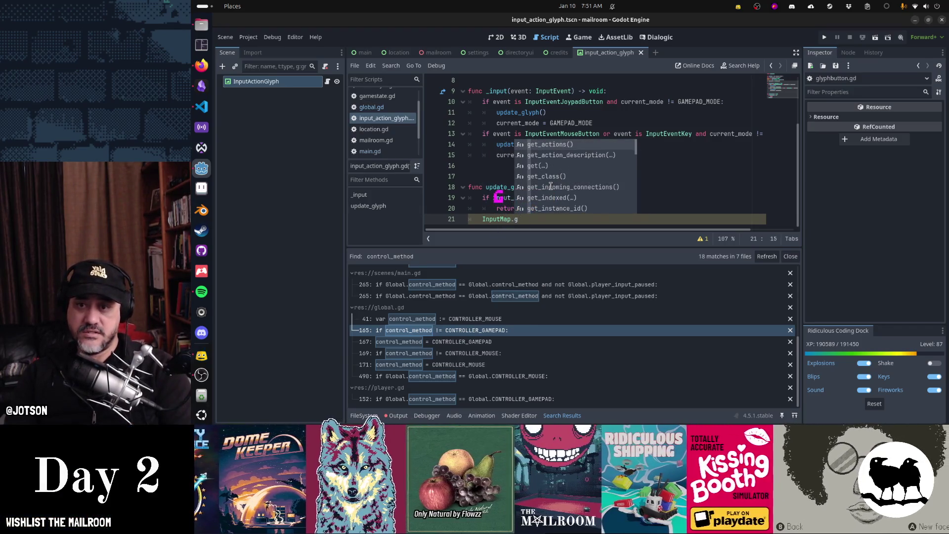
text(et_)
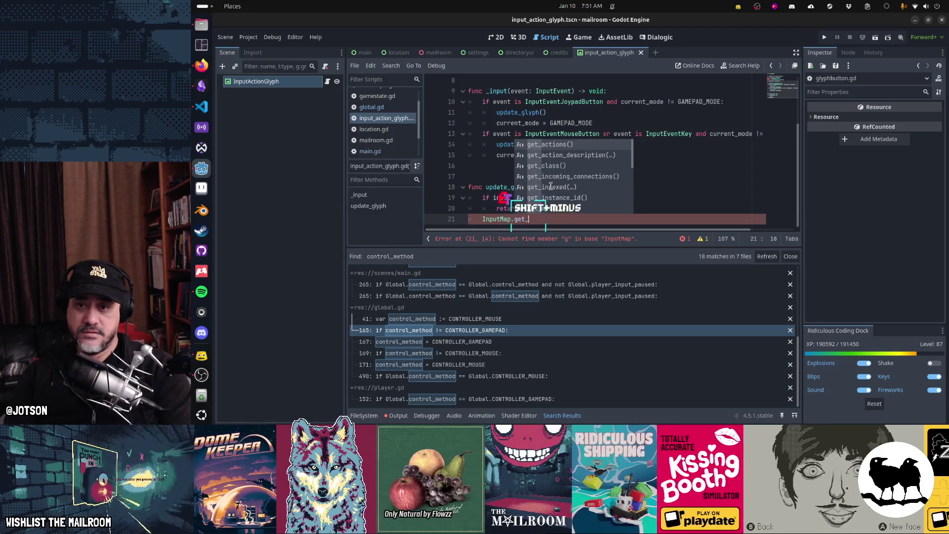
key(Down)
key(Down)
key(Down)
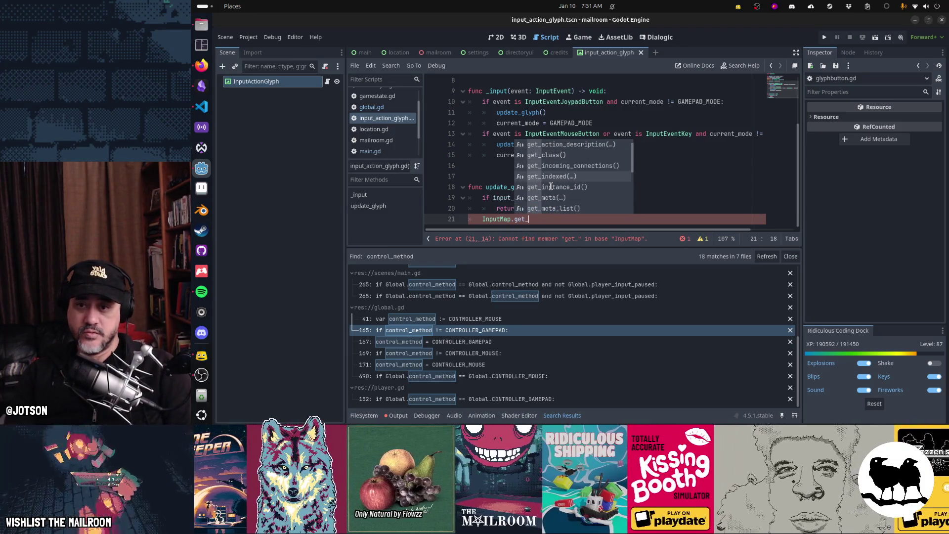
key(Down)
key(Down)
key(Down)
key(Down)
key(Down)
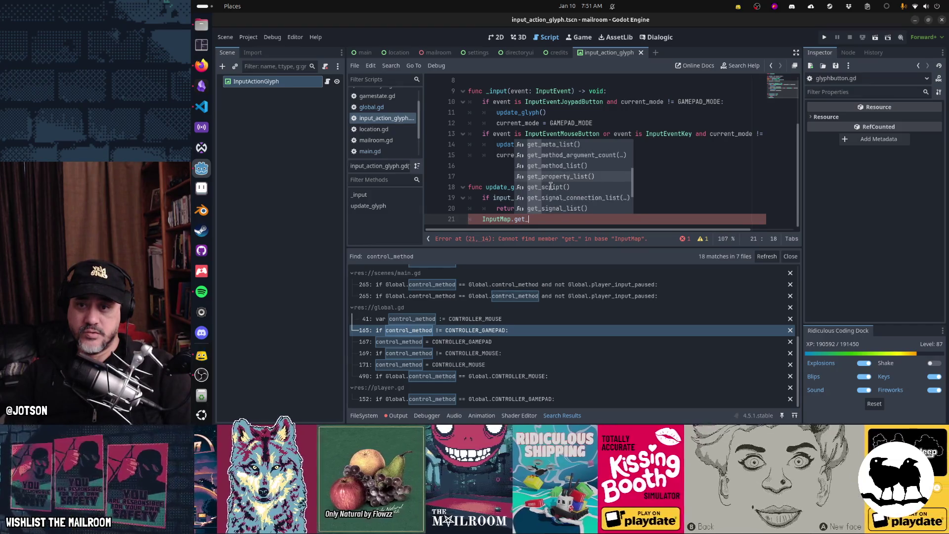
key(Down)
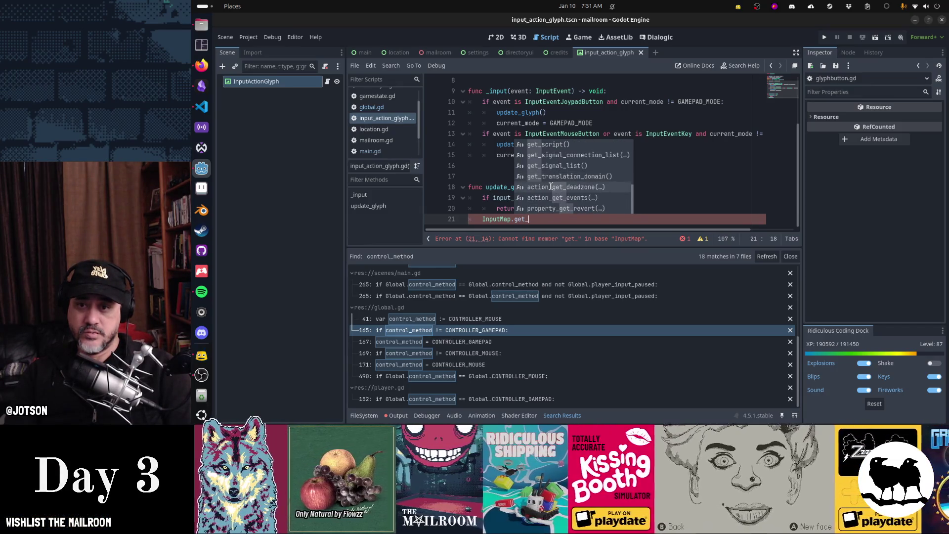
key(Down)
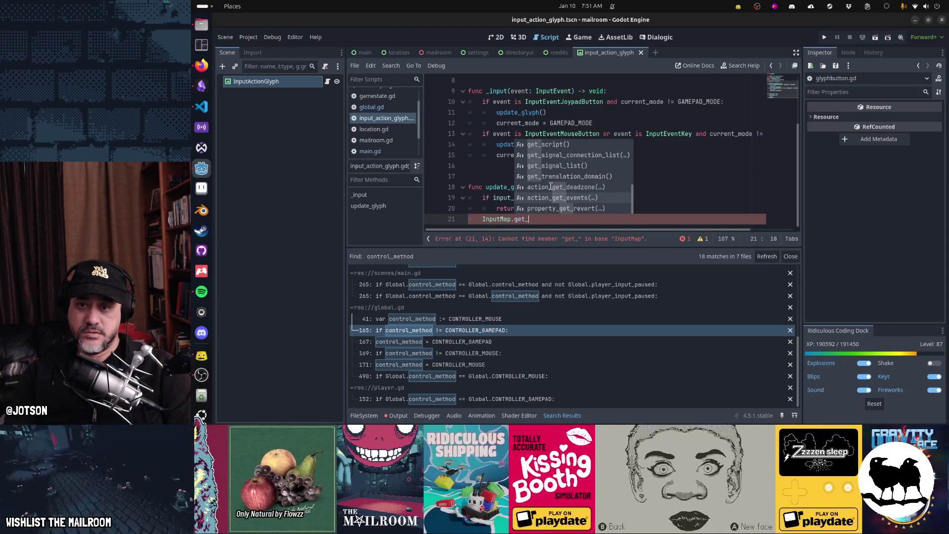
key(Return)
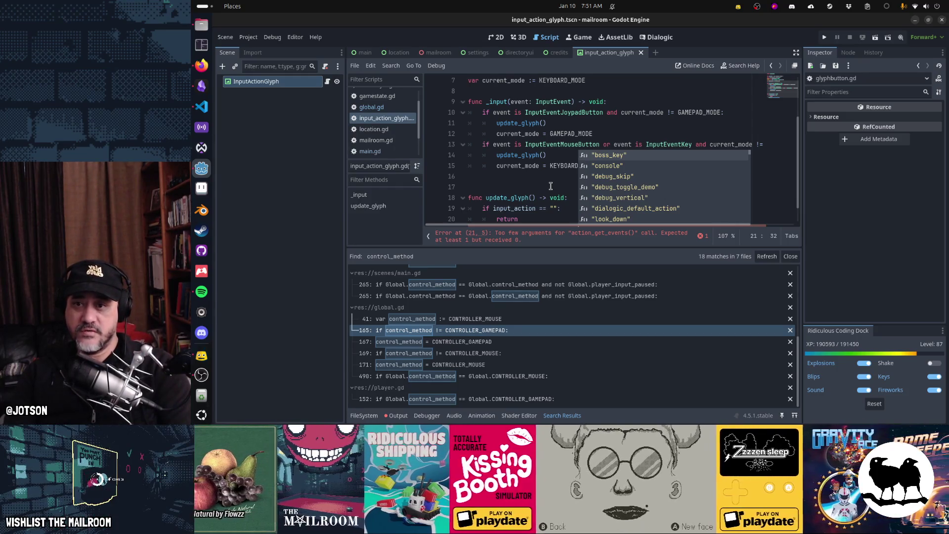
text(input_a)
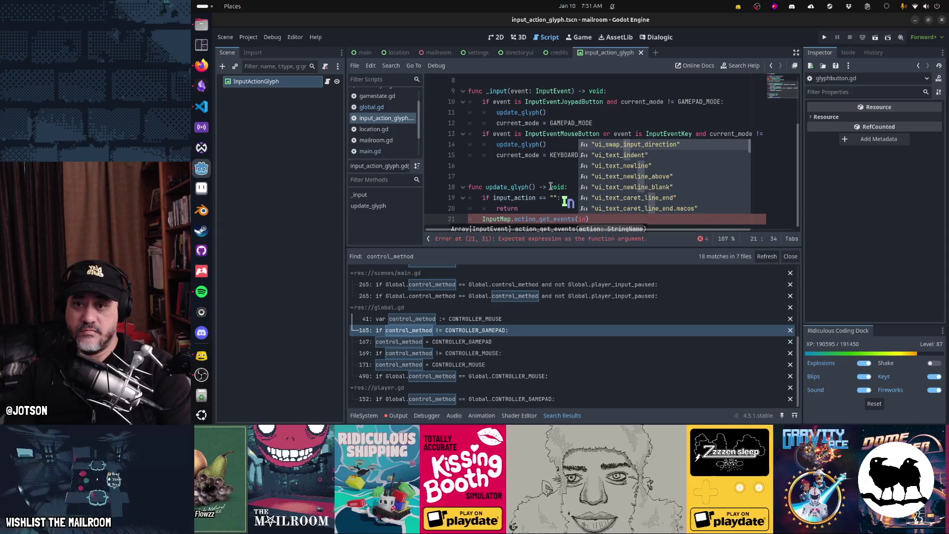
text(ction)
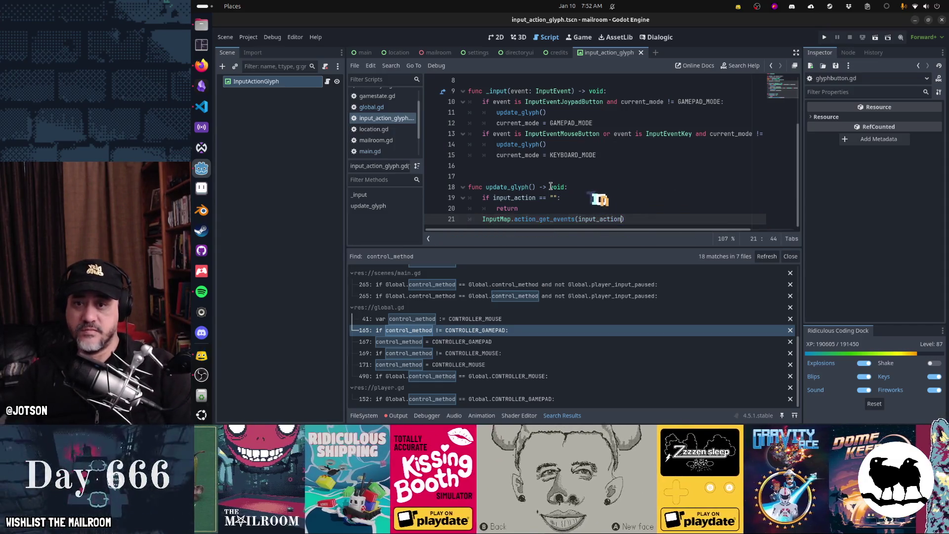
text(var events :=)
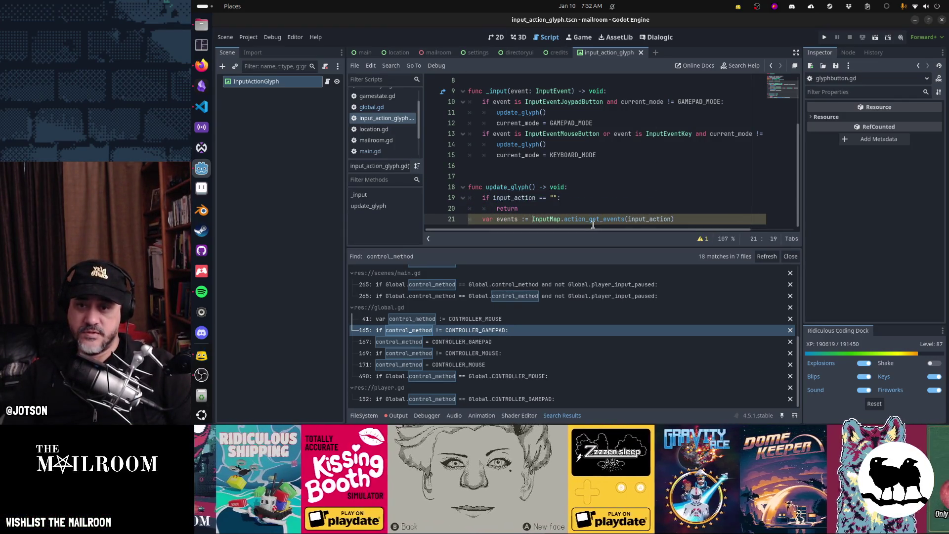
mouse_move(593, 221)
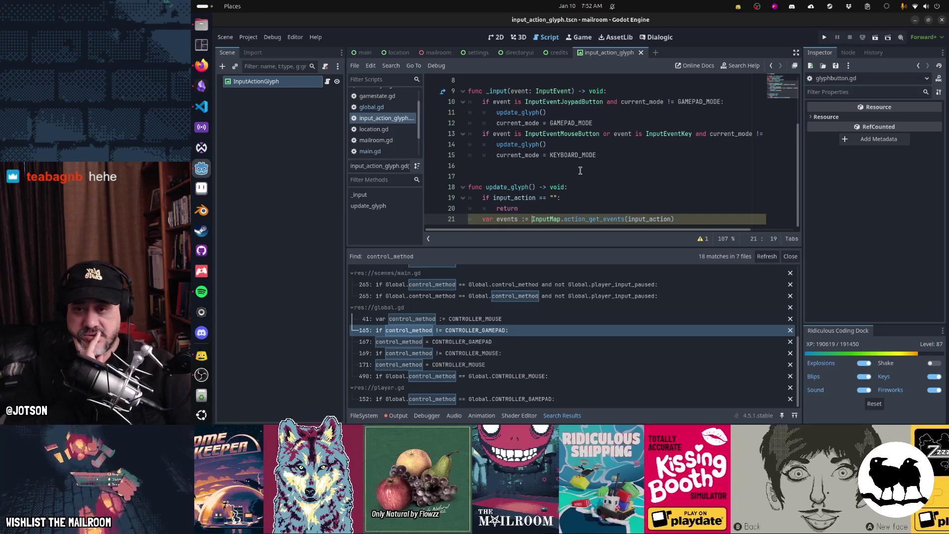
Add the loop 'for event: InputEvent in events:' below the events variable
key(Return)
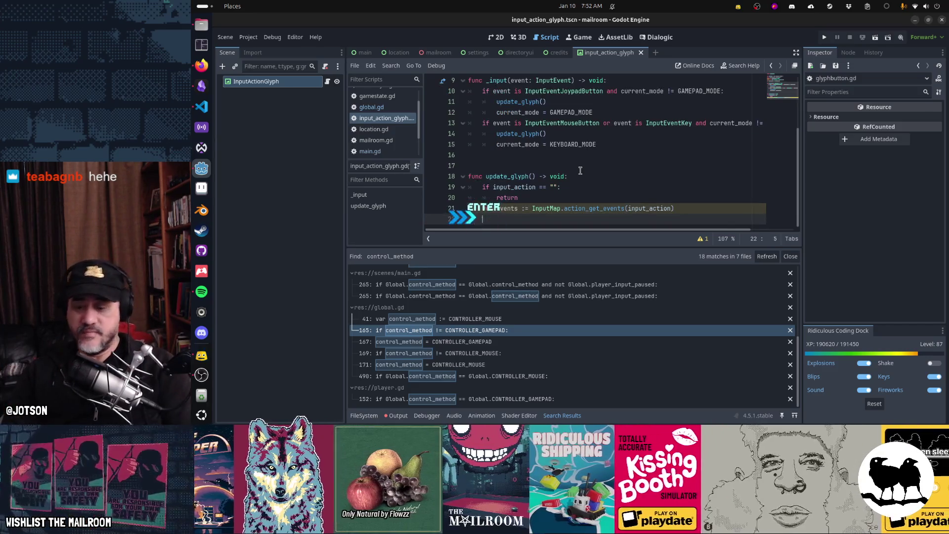
text(for event in events)
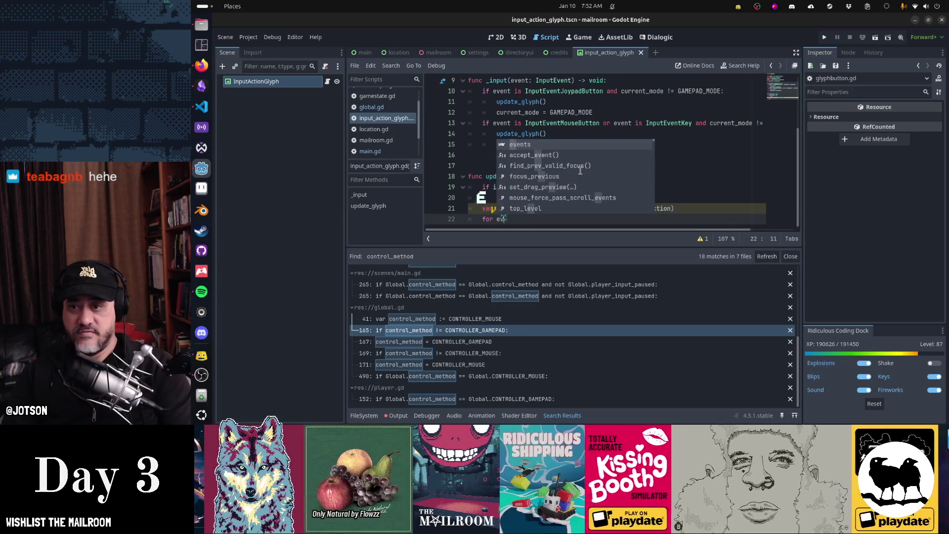
text(: In in events:)
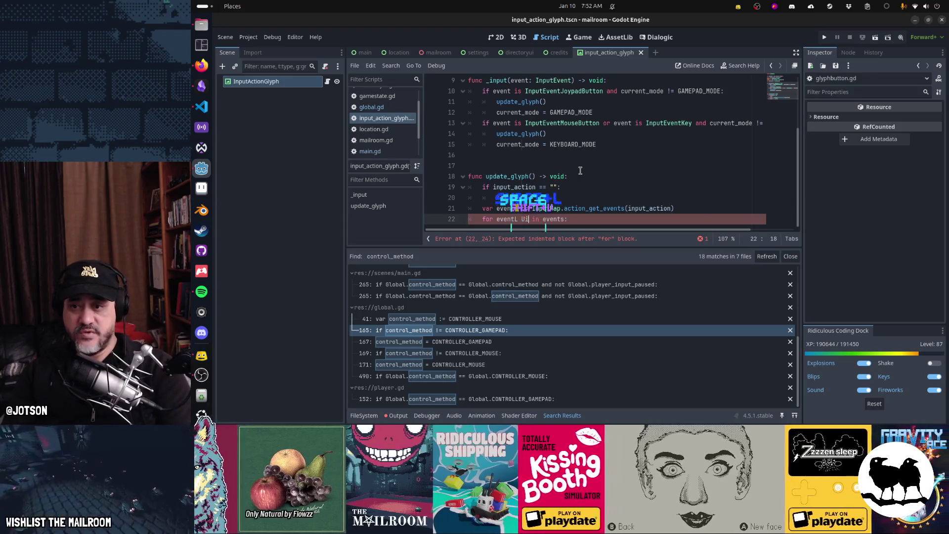
key(BackSpace)
text(: Input)
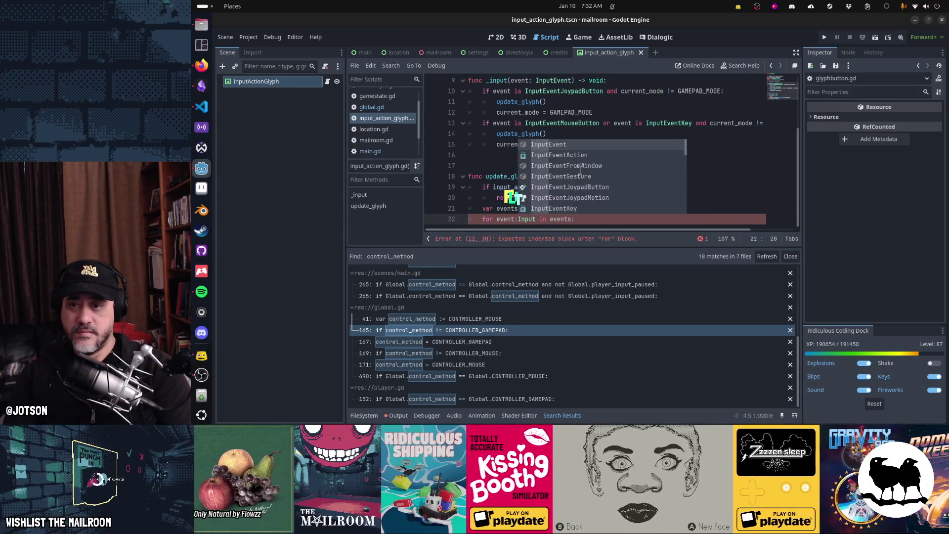
text(Event)
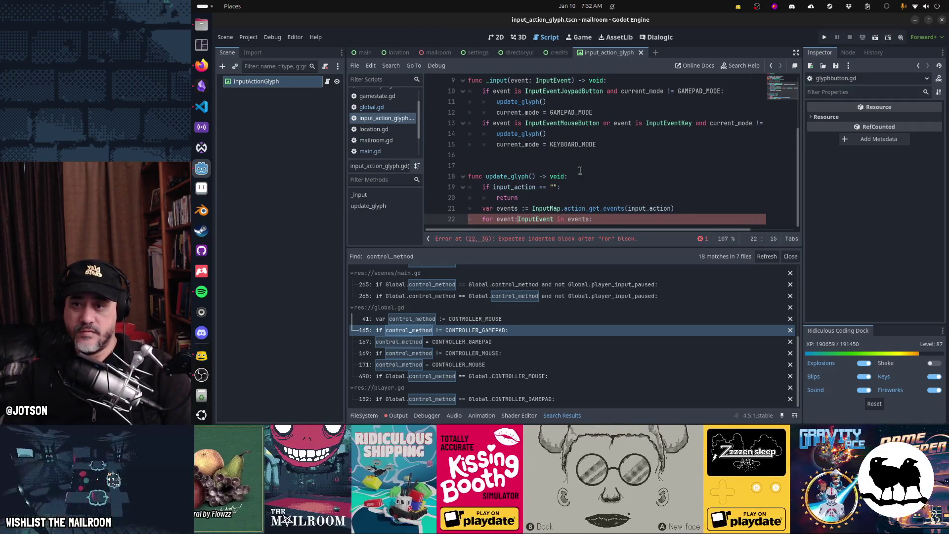
key(Return)
In the loop body, browse the InputEvent members and insert event.device
text(event.)
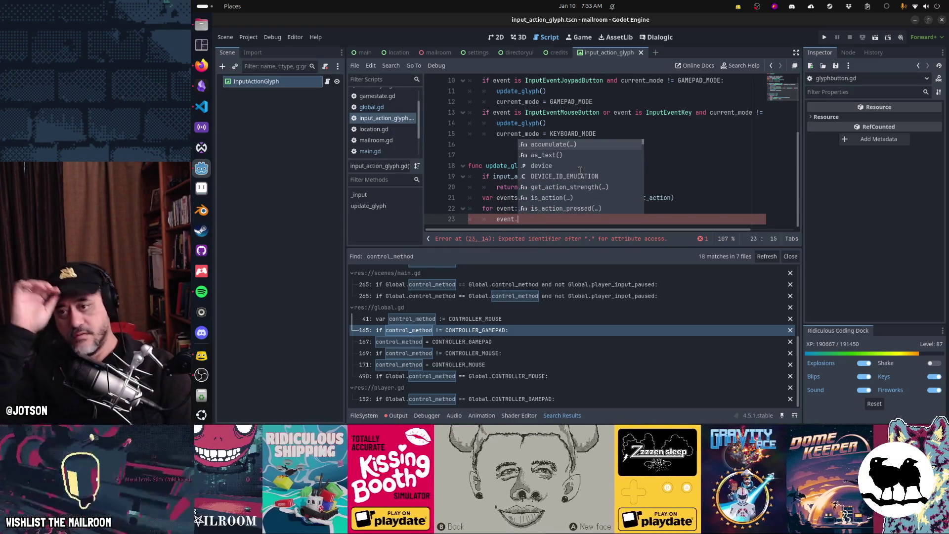
key(Down)
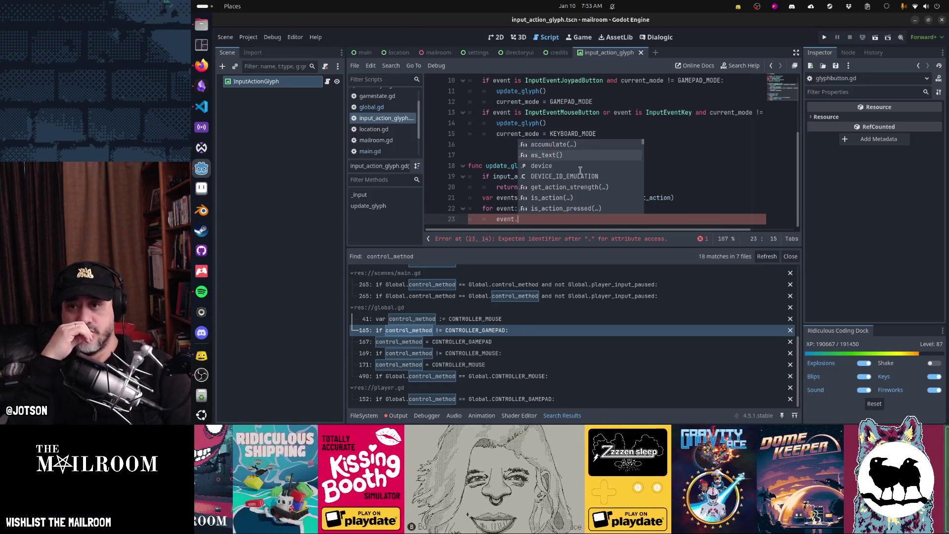
scroll(581, 170, down, 4)
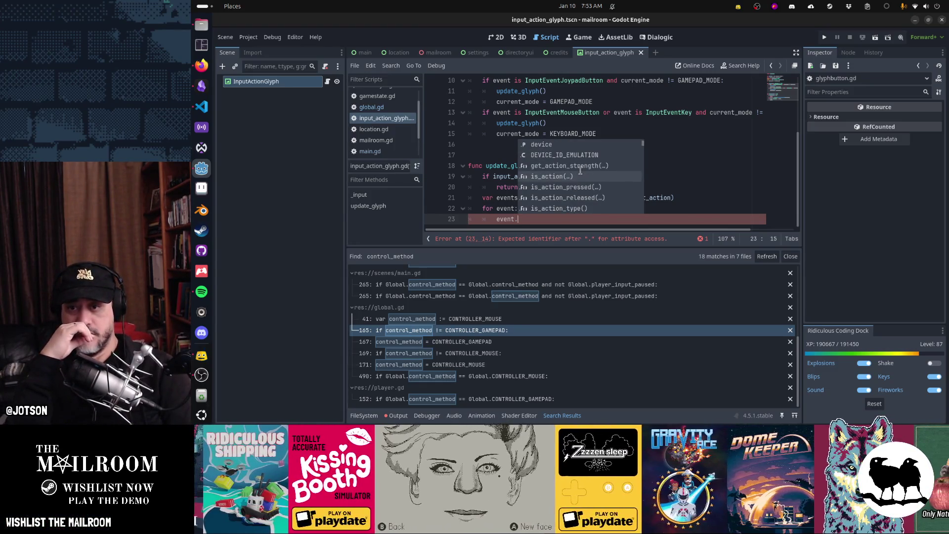
scroll(580, 170, down, 7)
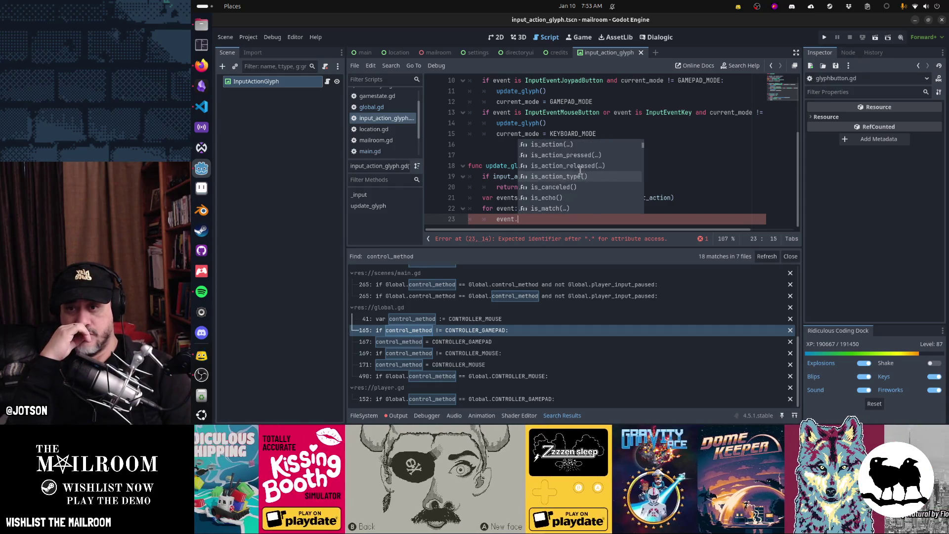
scroll(580, 170, down, 10)
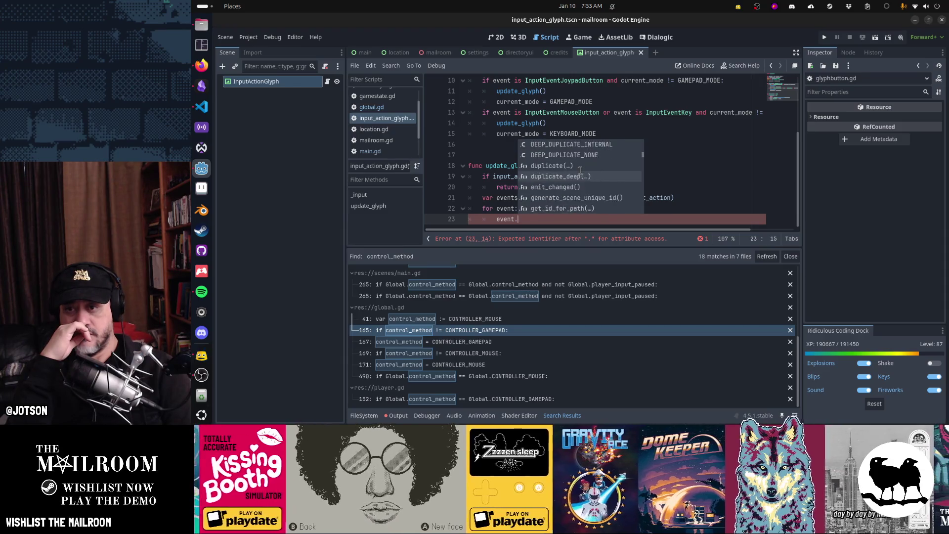
scroll(580, 170, down, 12)
scroll(580, 170, down, 12)
scroll(580, 170, down, 3)
scroll(580, 170, down, 12)
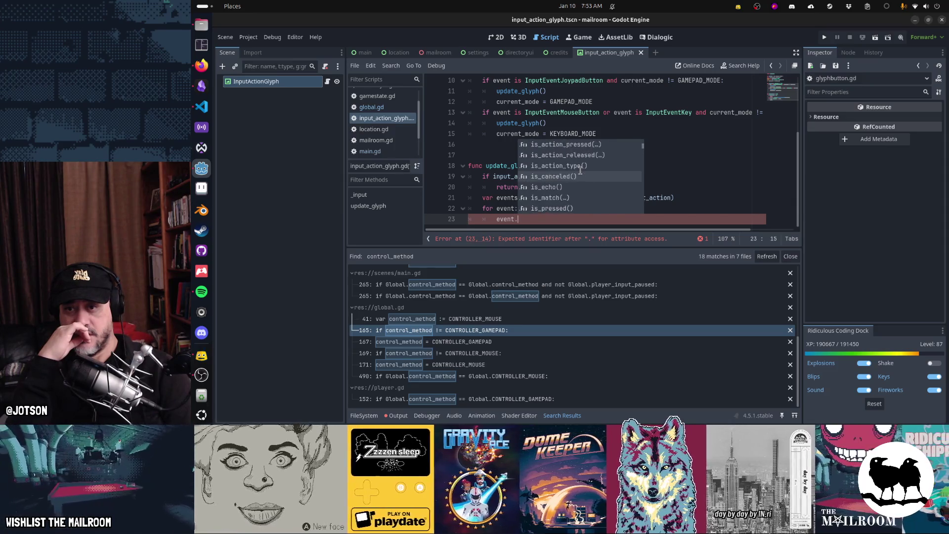
scroll(580, 170, up, 8)
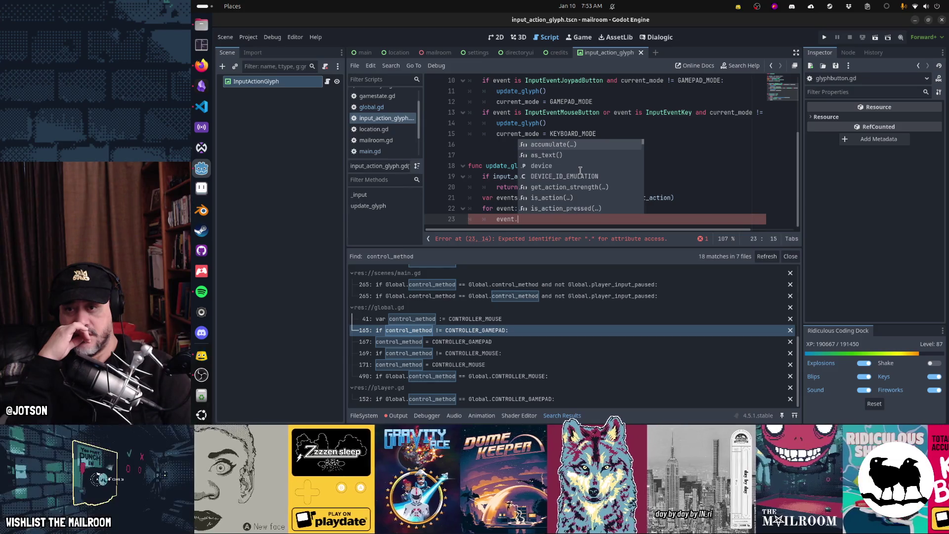
key(Down)
key(Down)
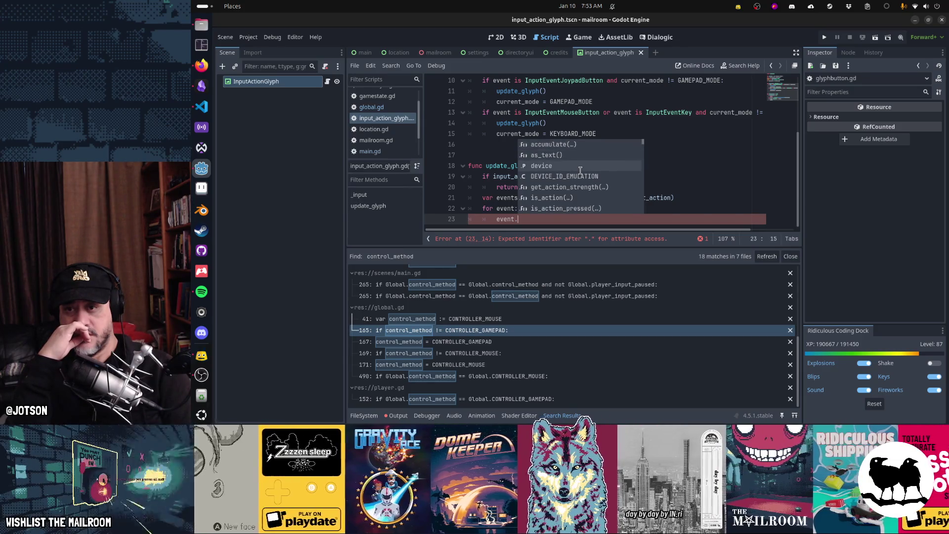
key(Return)
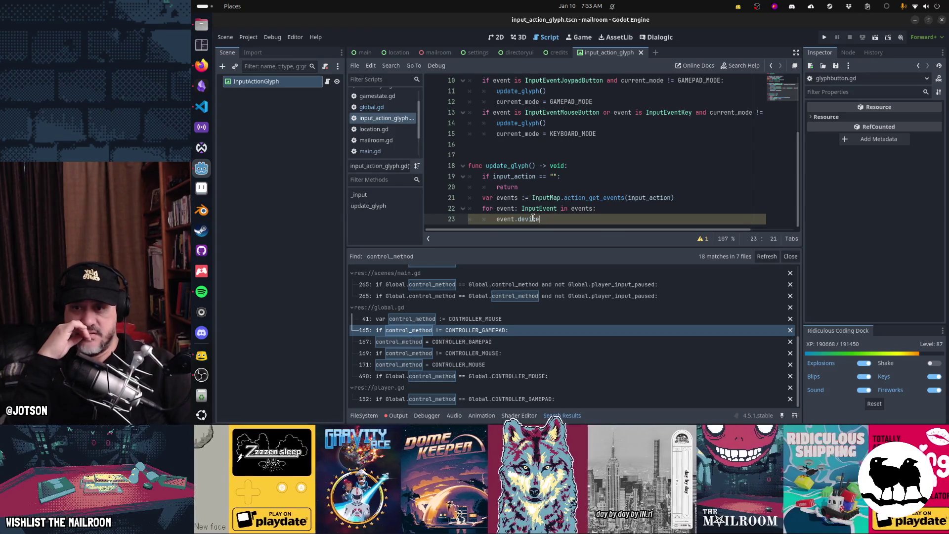
mouse_move(532, 218)
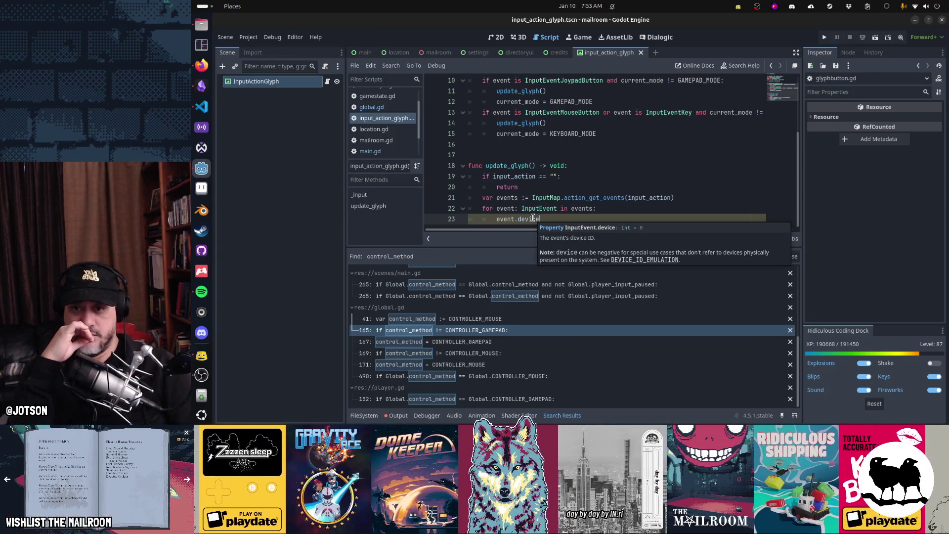
Swap device for an unfinished event.get and browse its get methods
key(BackSpace)
key(BackSpace)
key(BackSpace)
text(.get)
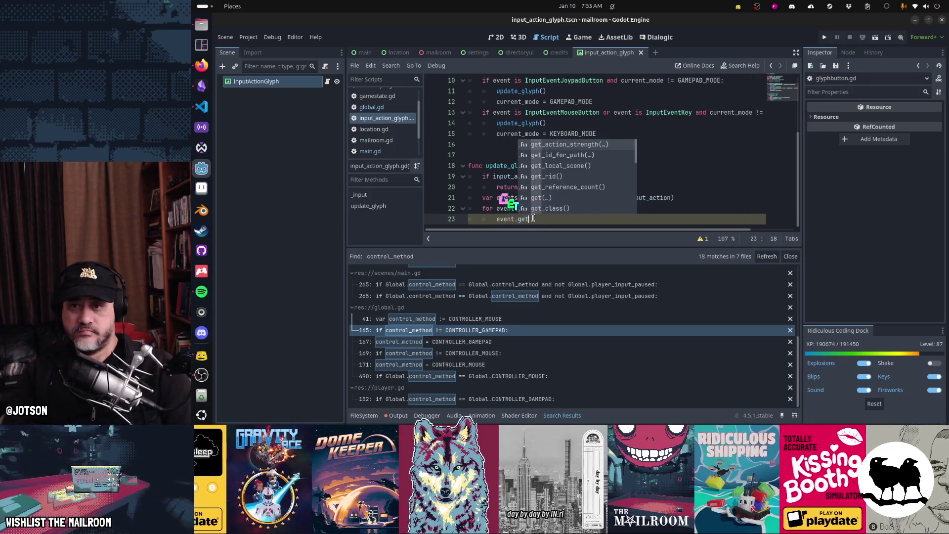
key(Down)
key(Down)
key(Down)
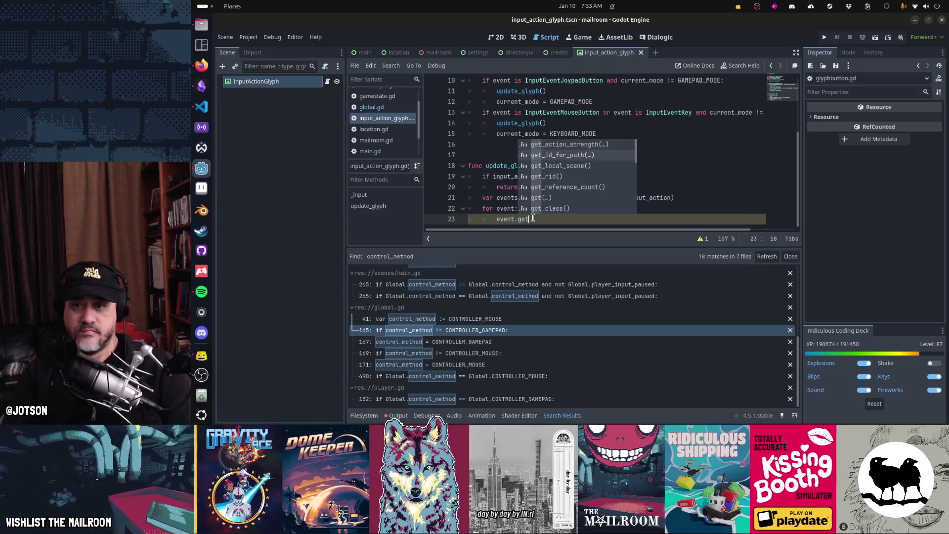
key(Down)
key(Down)
key(Down)
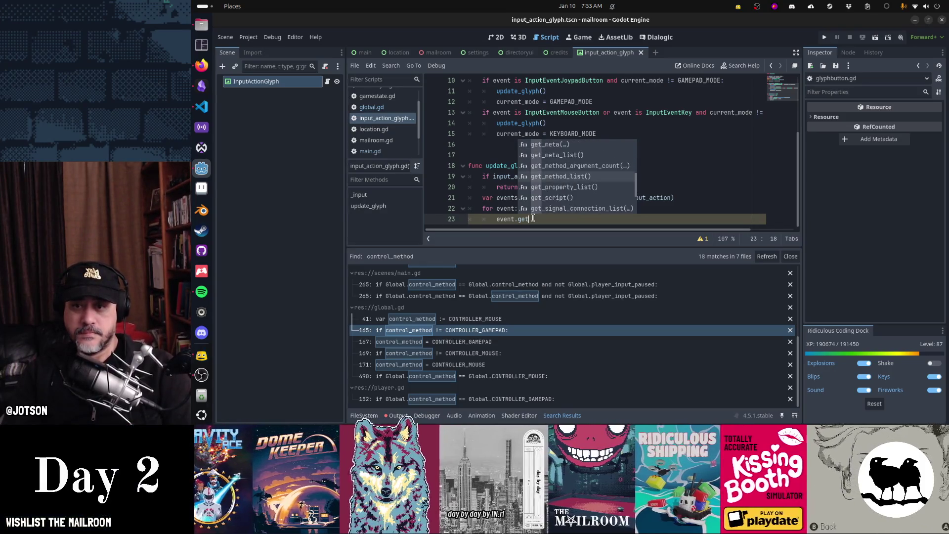
key(Escape)
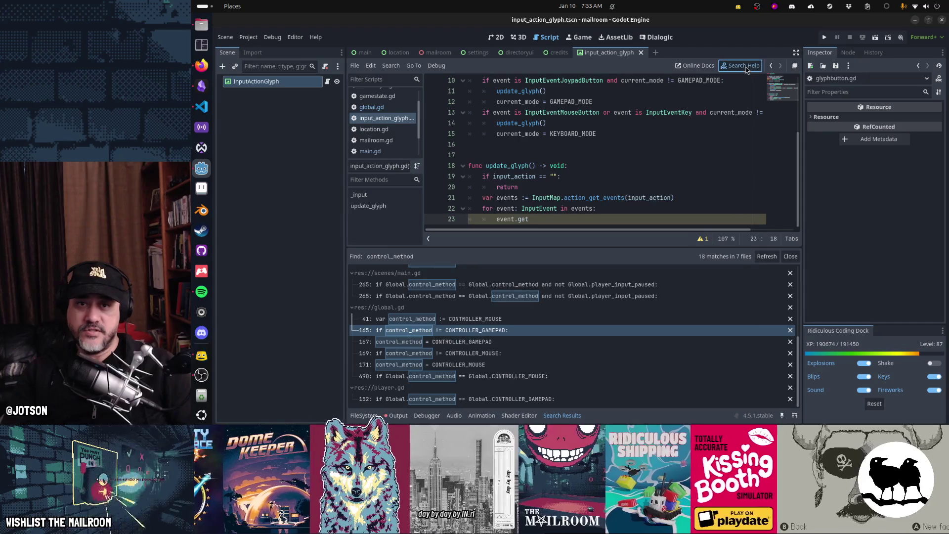
Look up InputEvent in Search Help, then open InputEventAction and scroll to its Properties
click(741, 66)
text(inputevent)
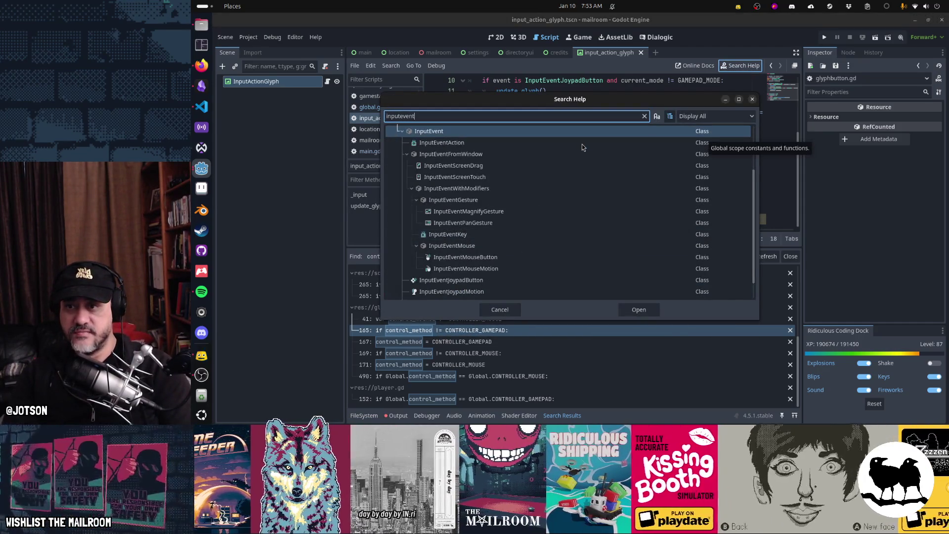
key(Return)
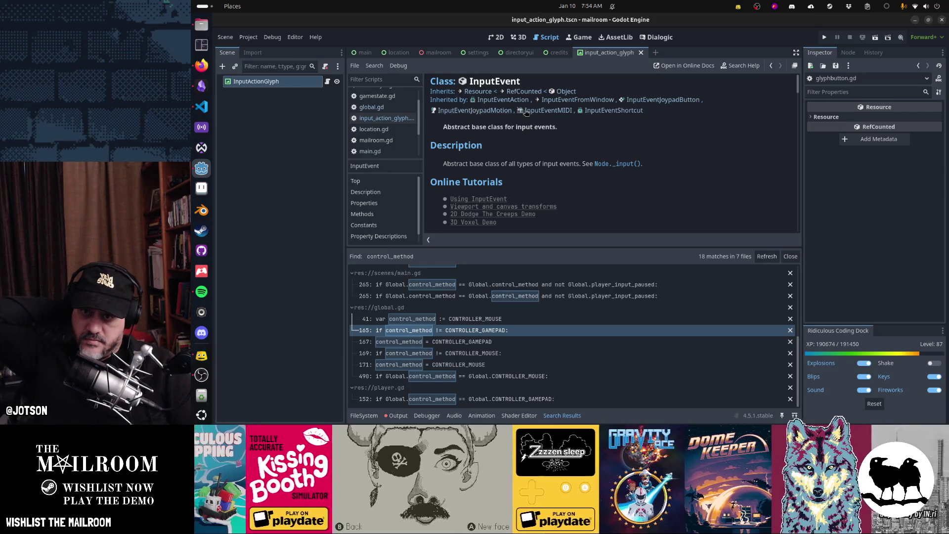
click(503, 100)
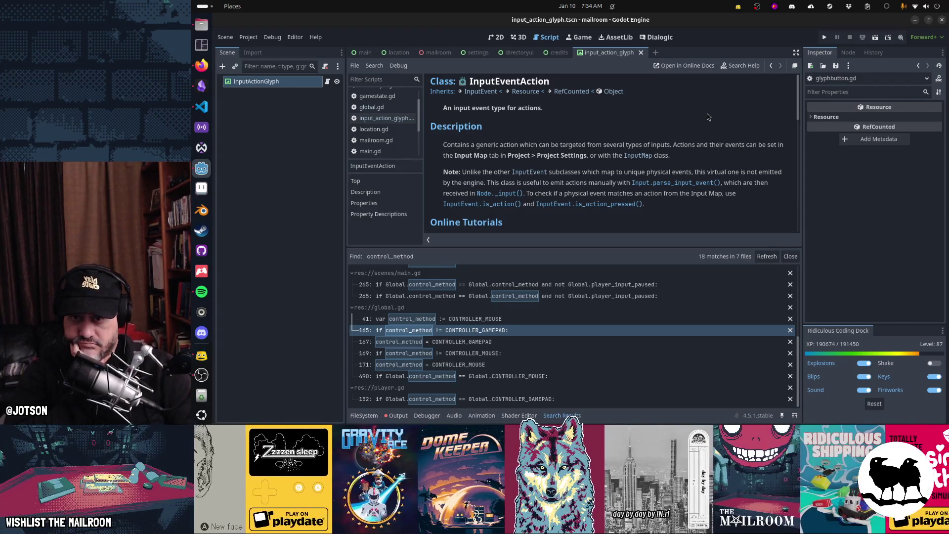
scroll(707, 116, down, 3)
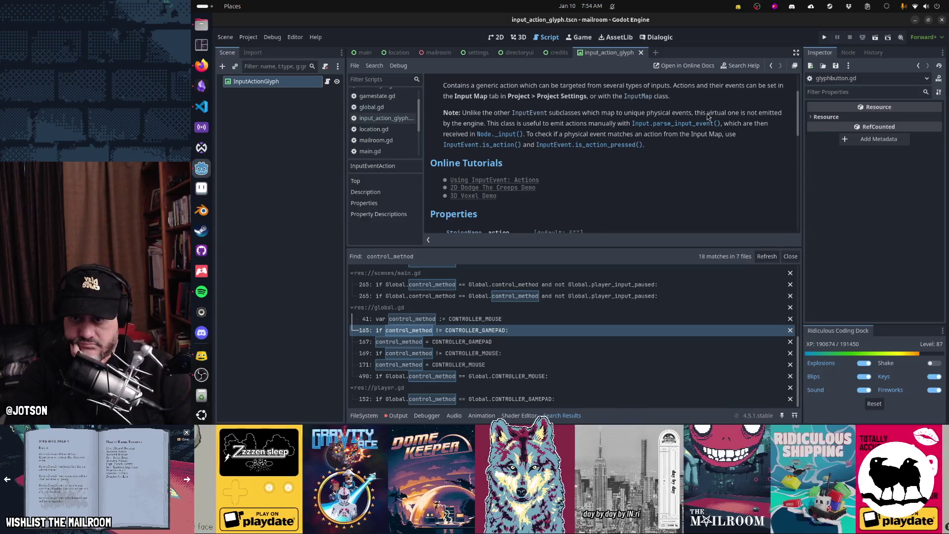
scroll(706, 117, down, 3)
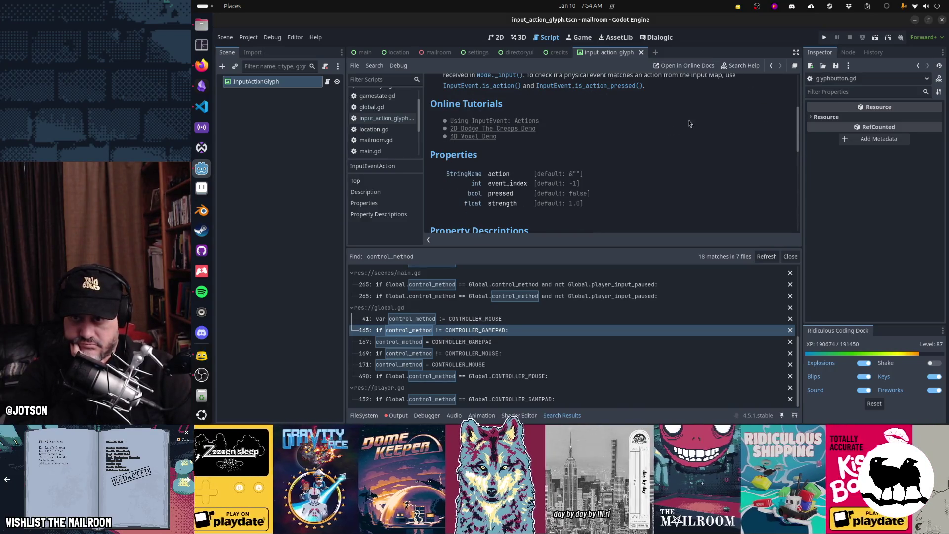
Read the 'Using InputEvent' tutorial in Firefox without the old-version banner, then return to Godot
click(494, 121)
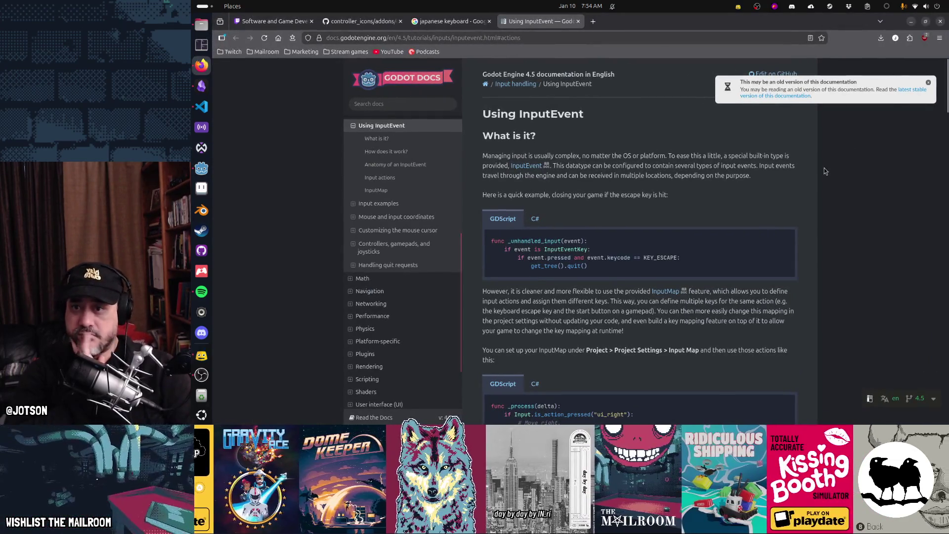
click(929, 82)
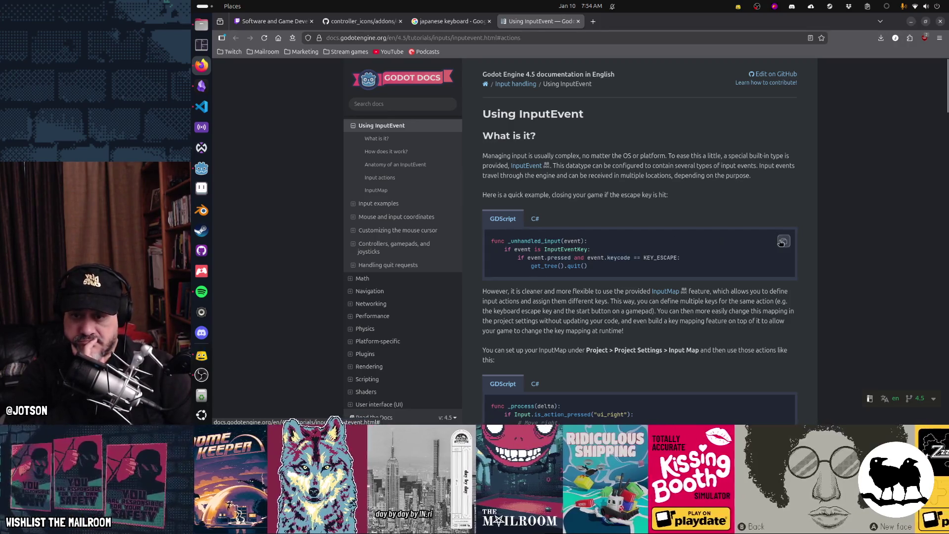
scroll(780, 244, down, 3)
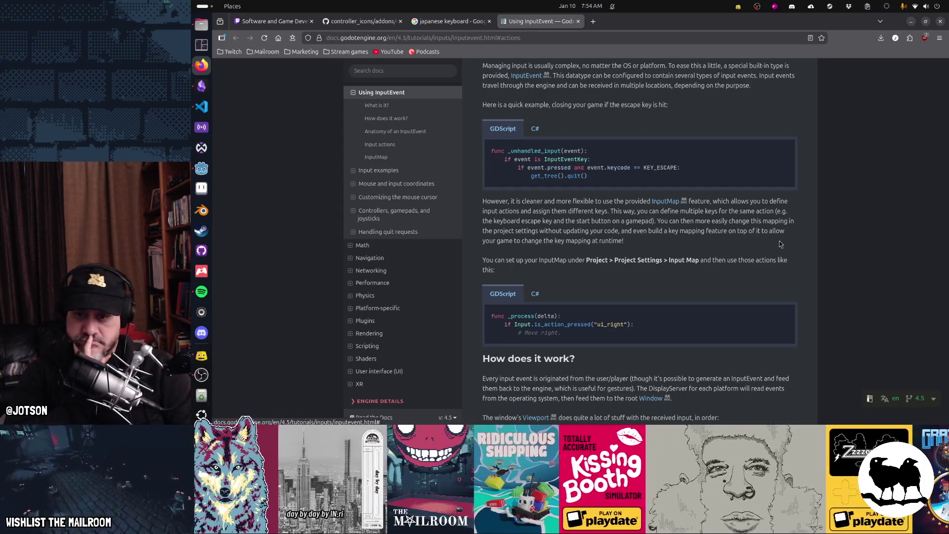
scroll(780, 244, down, 3)
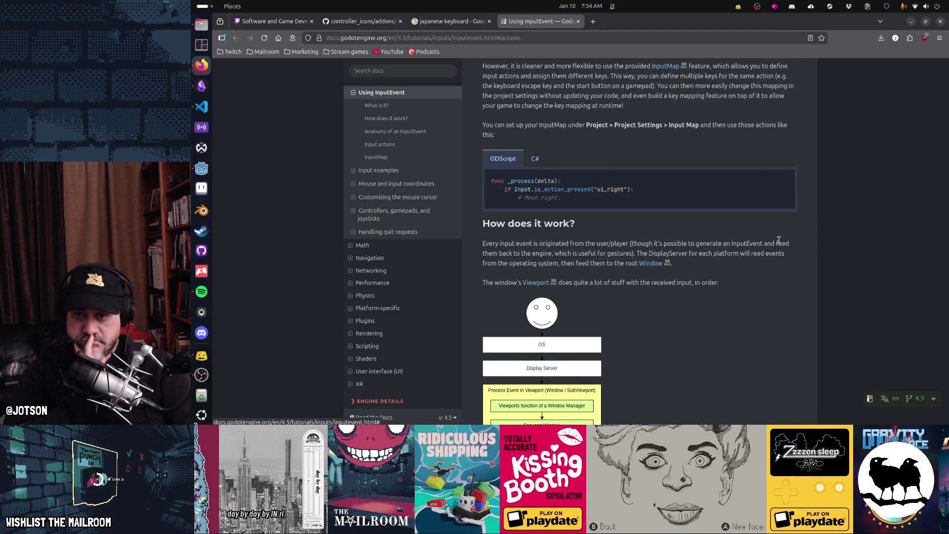
scroll(780, 241, up, 5)
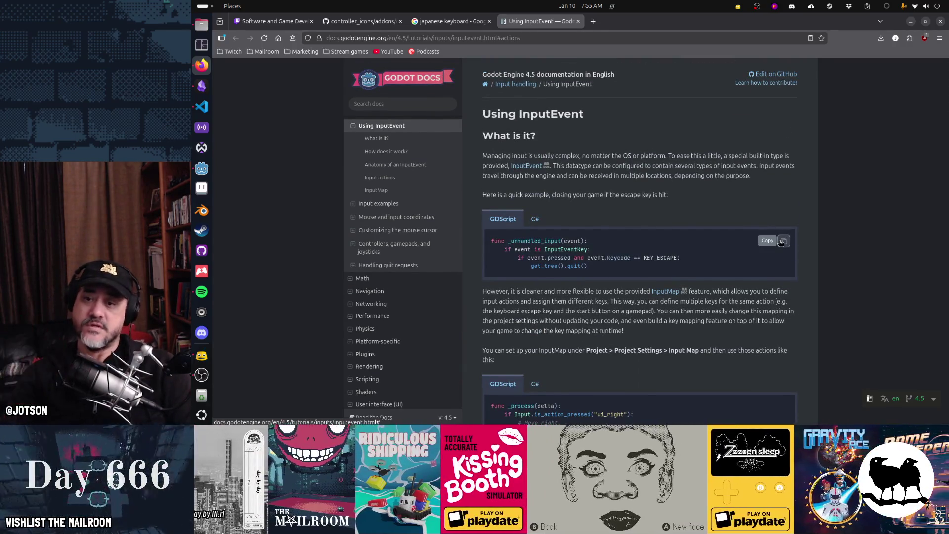
key(alt+Tab)
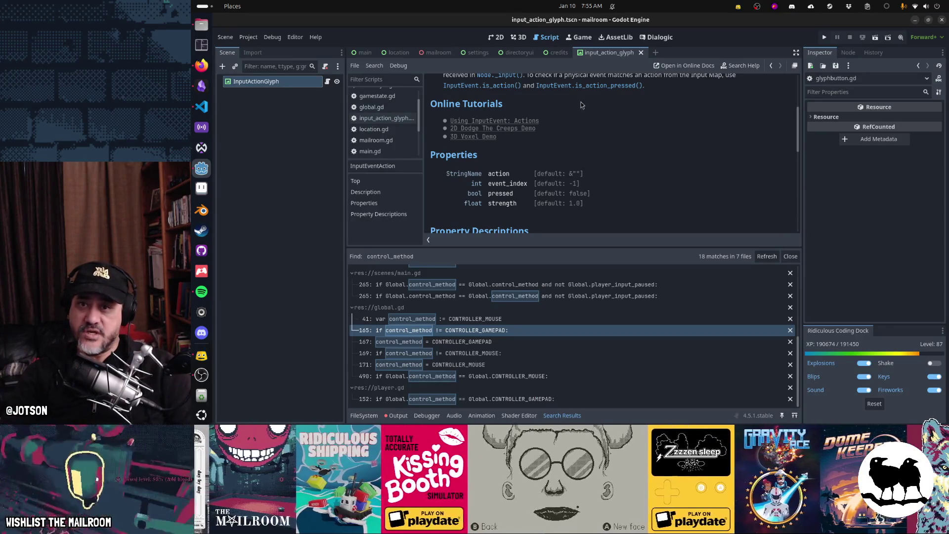
In input_action_glyph.gd, delete the ': InputEvent' hint and the unfinished event.get line
click(406, 119)
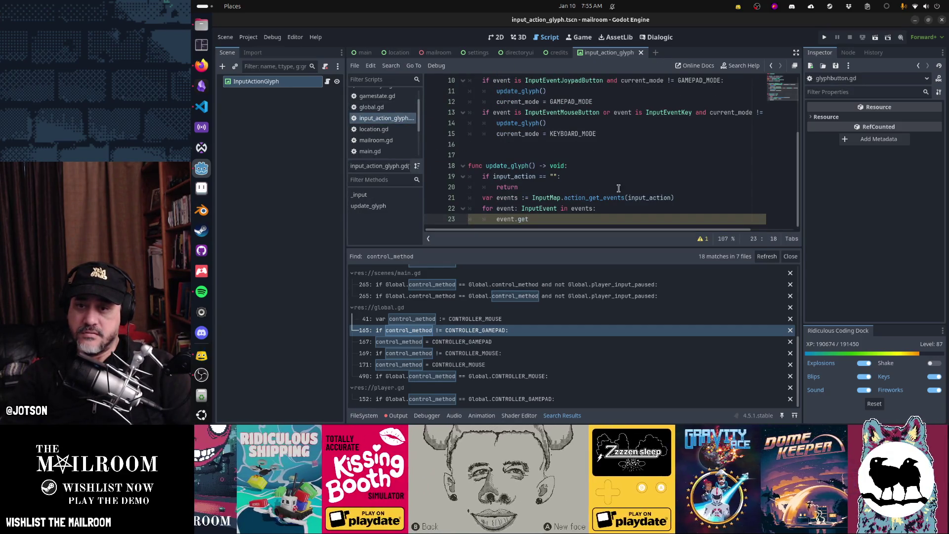
key(Up)
key(ctrl+Left)
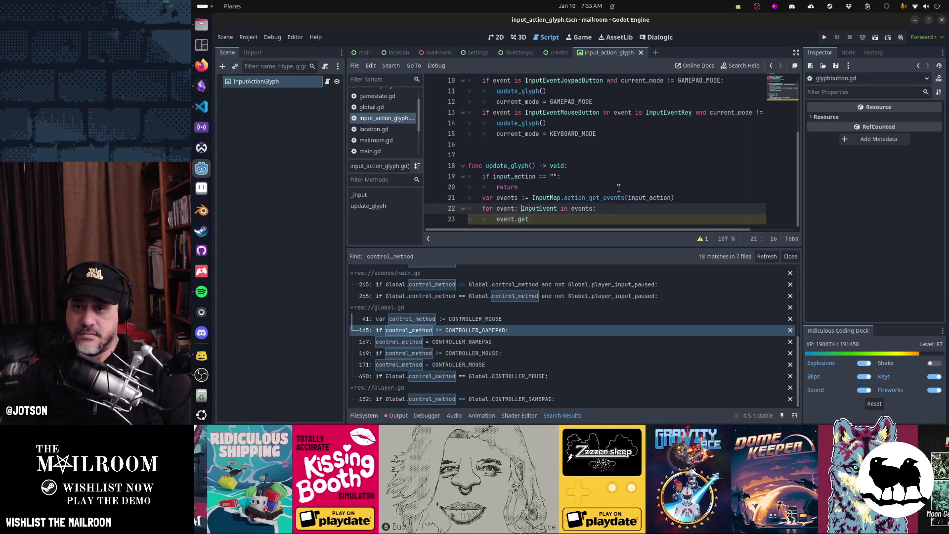
key(Delete)
key(Delete)
key(Delete)
key(Down)
key(End)
key(ctrl+BackSpace)
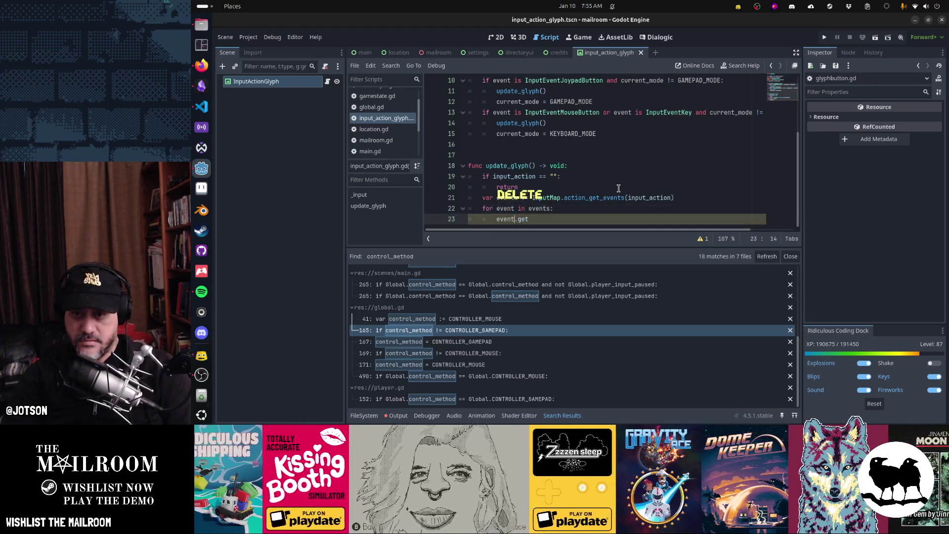
Start an 'if event is InputEventJoypadButton' check inside the loop
text(if event is I)
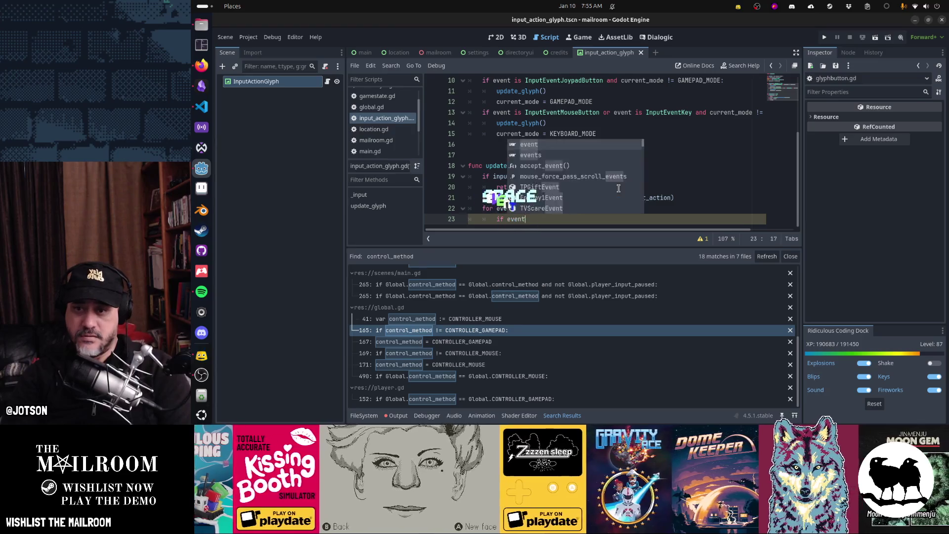
text(nputEvent)
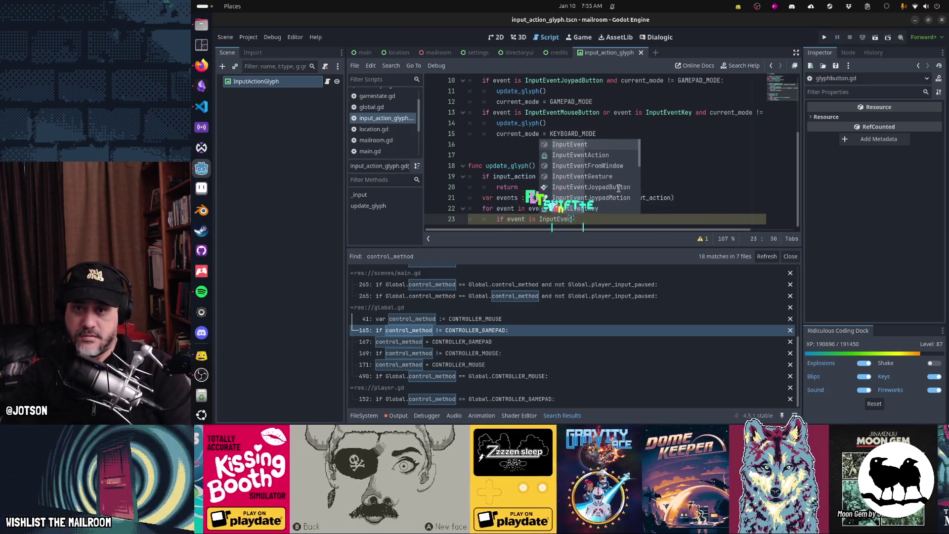
key(Down)
key(Down)
key(Down)
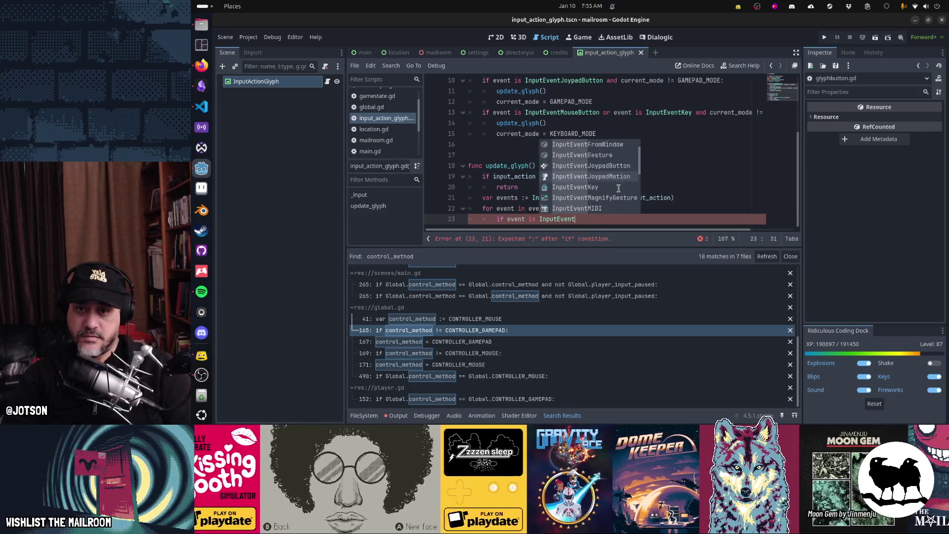
key(Down)
key(Down)
key(Down)
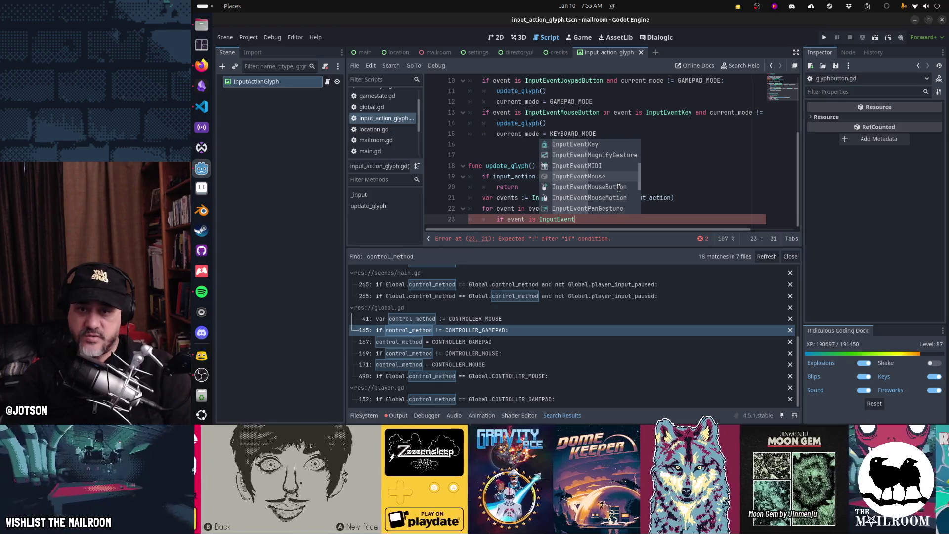
key(Down)
key(Up)
key(Up)
key(Up)
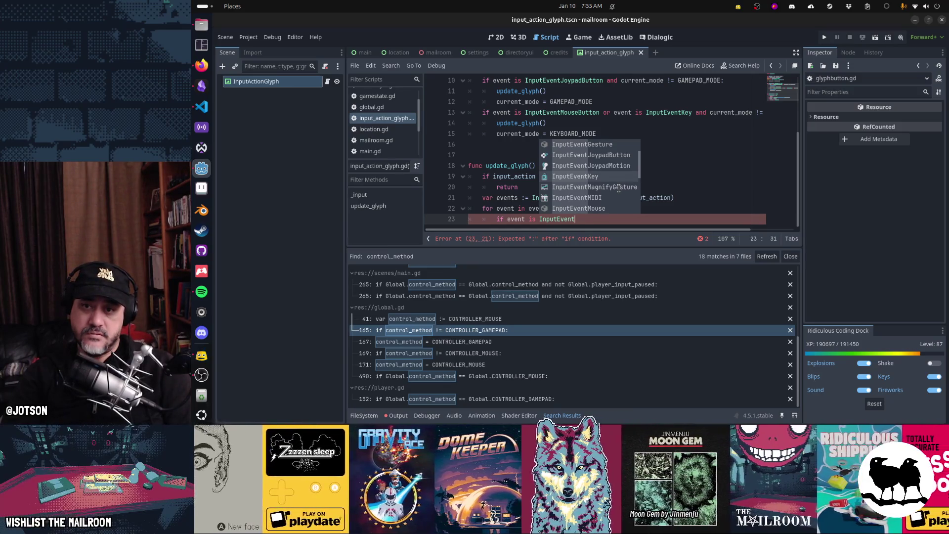
key(Up)
key(Up)
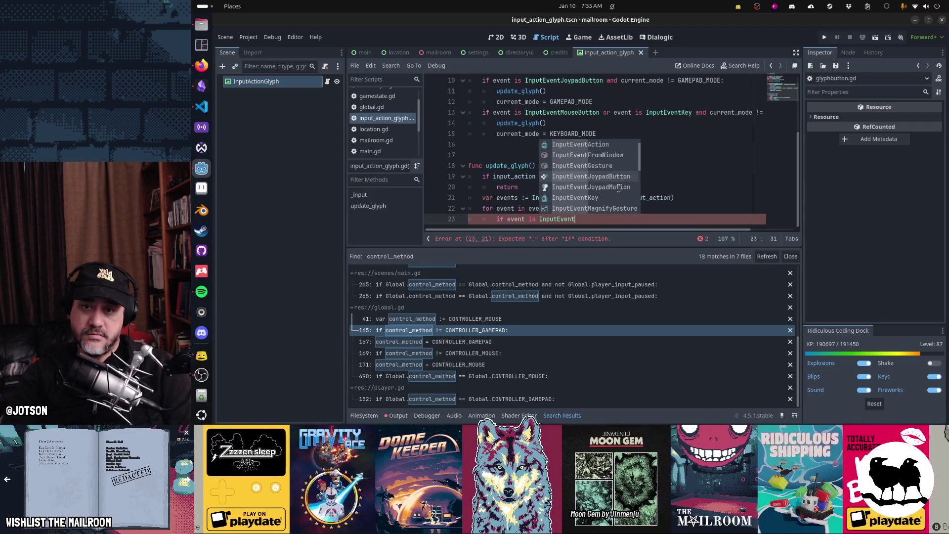
scroll(618, 188, down, 1)
scroll(618, 188, up, 1)
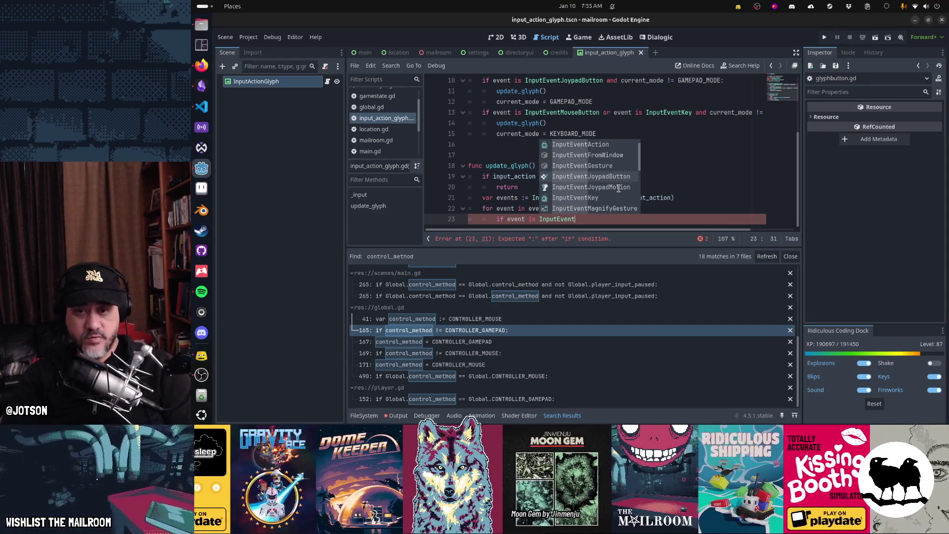
scroll(618, 189, down, 5)
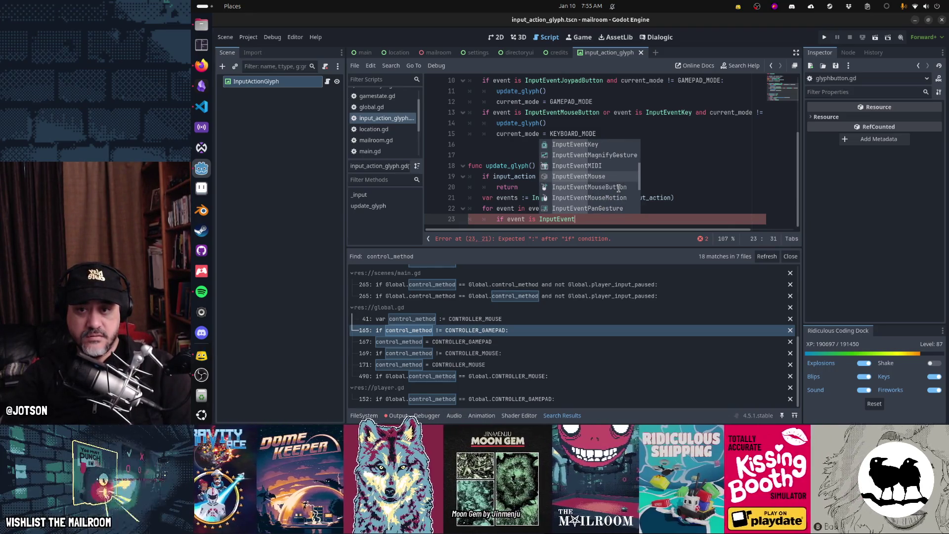
scroll(618, 188, down, 1)
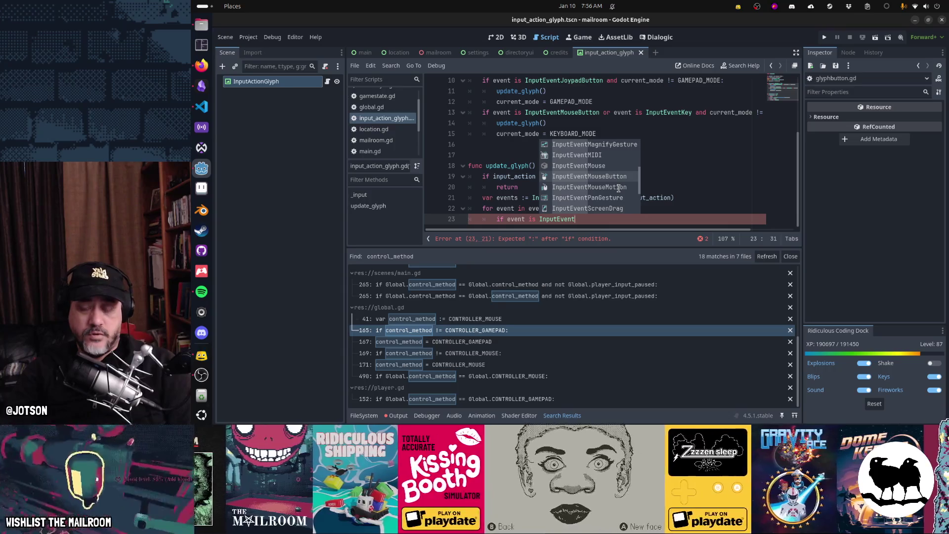
scroll(619, 188, up, 2)
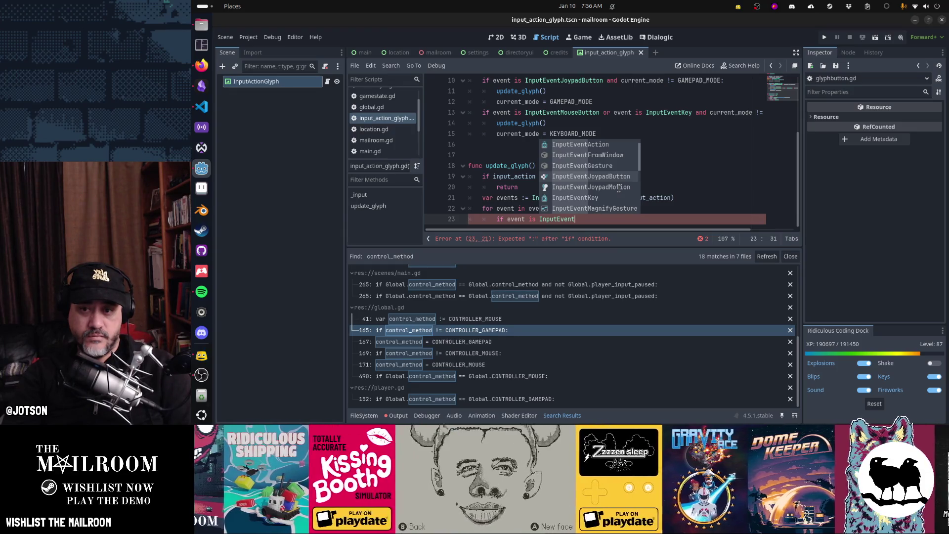
key(Return)
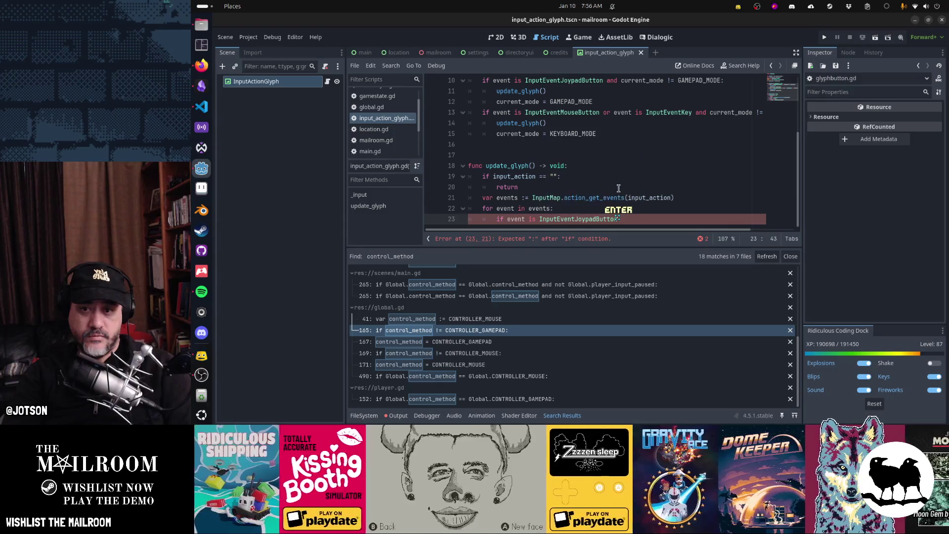
Complete the joypad check with a colon and give it an event.is_match() body
text(:)
key(Return)
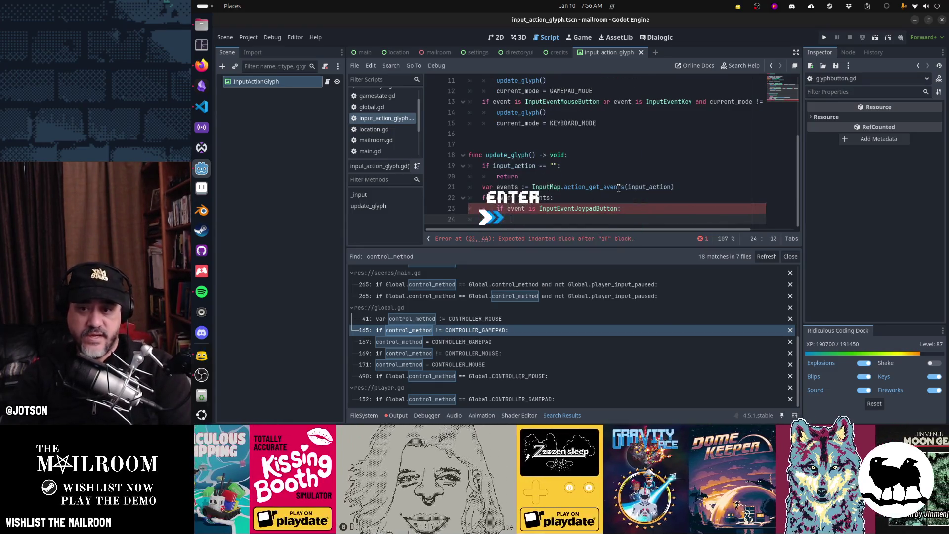
text(event.)
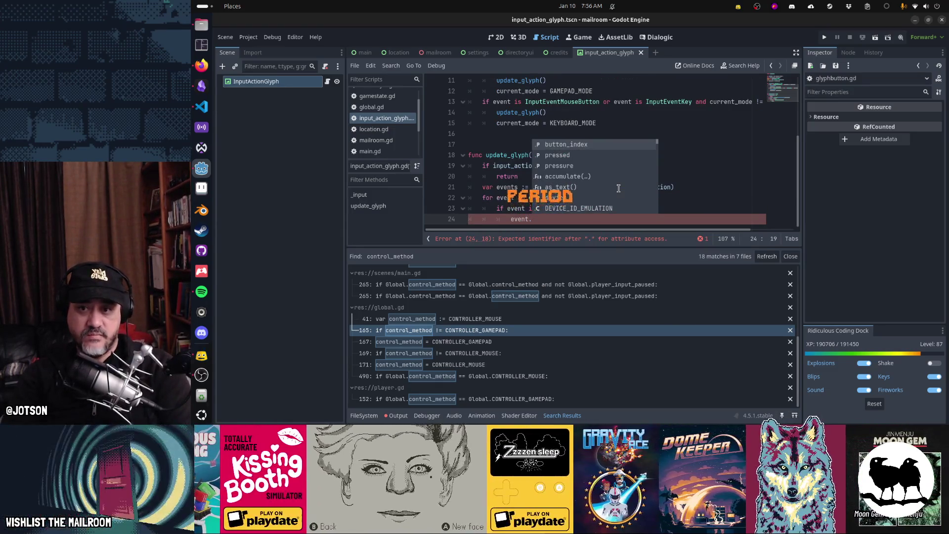
text(butt)
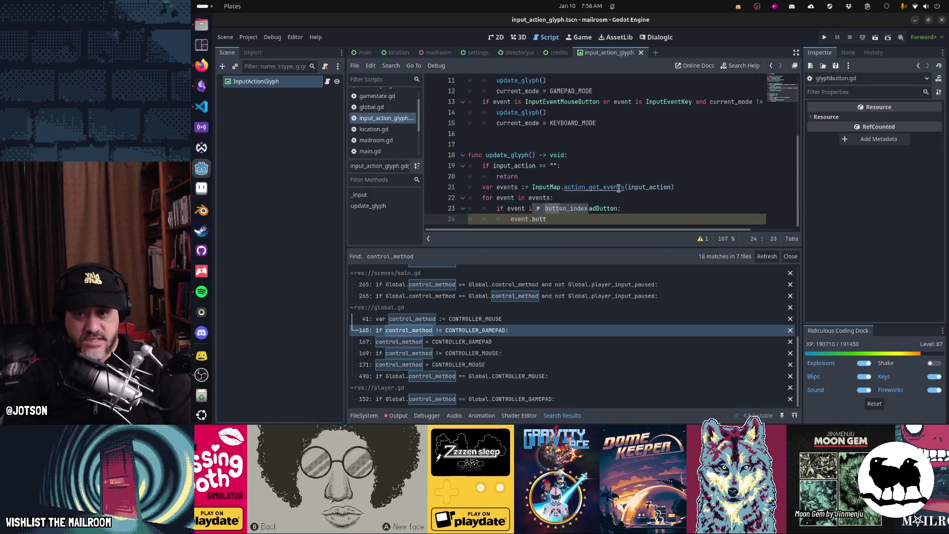
key(shift+Left)
key(shift+Left)
key(shift+Left)
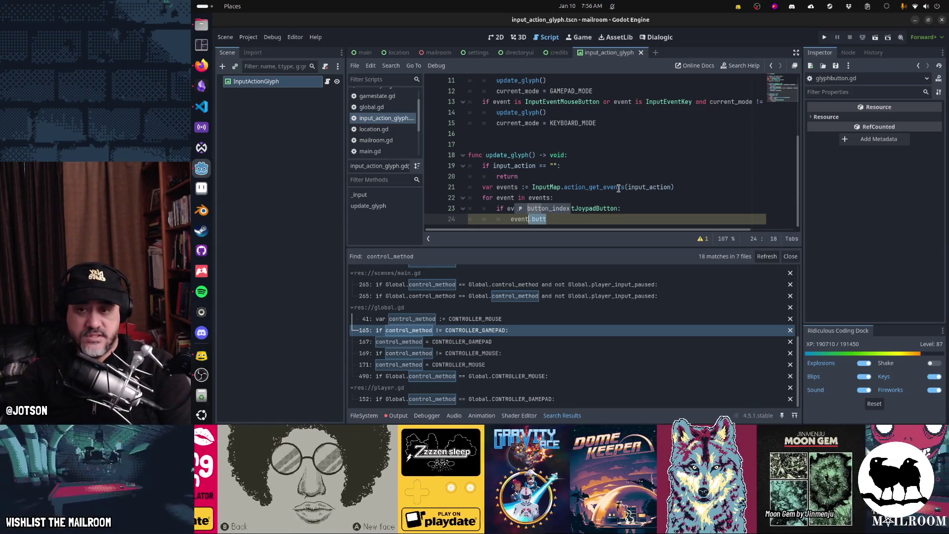
text(.)
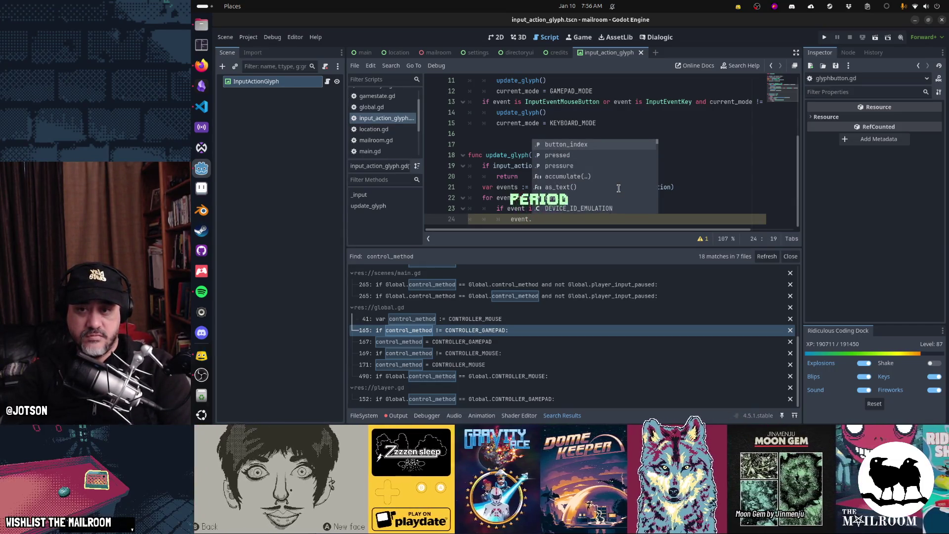
text(is)
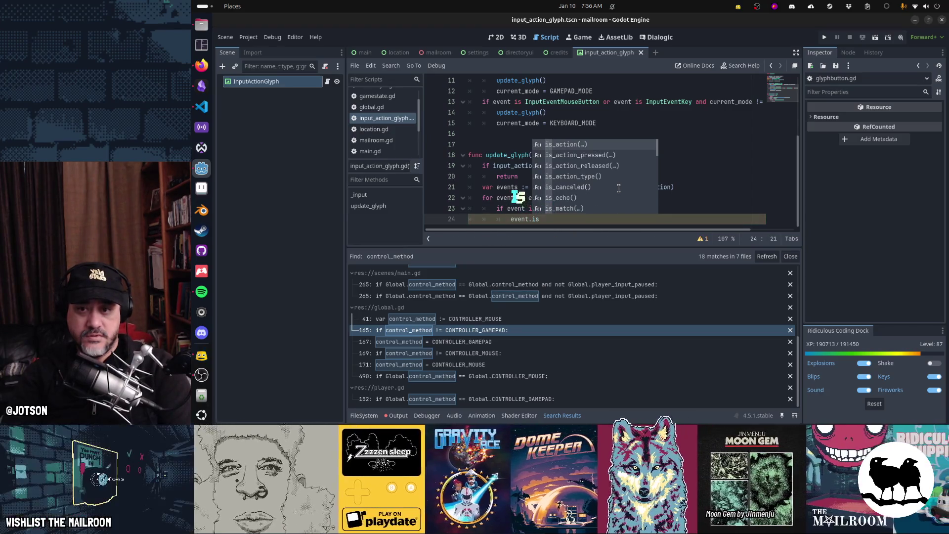
key(Down)
key(Down)
key(Down)
key(Down)
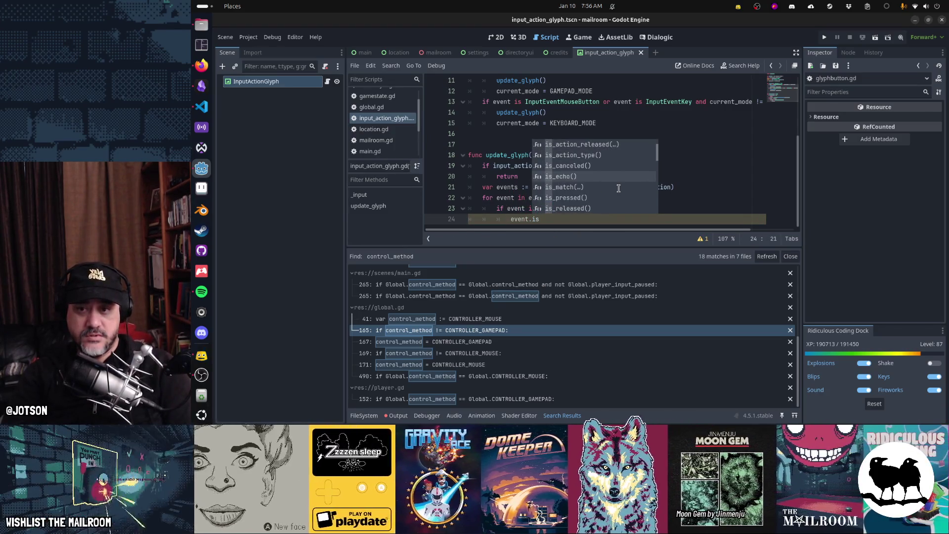
key(Down)
key(Down)
key(Down)
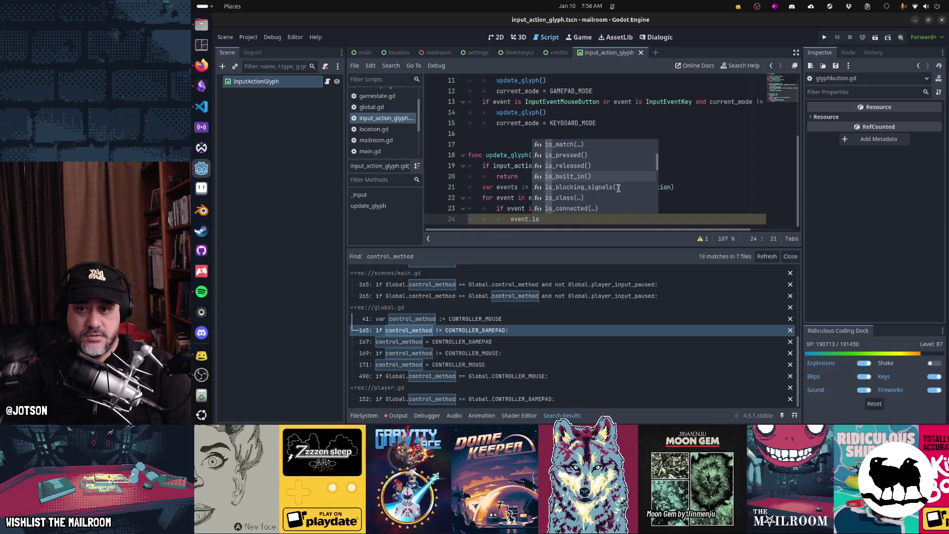
key(Up)
key(Up)
key(Up)
key(Down)
key(Down)
key(Down)
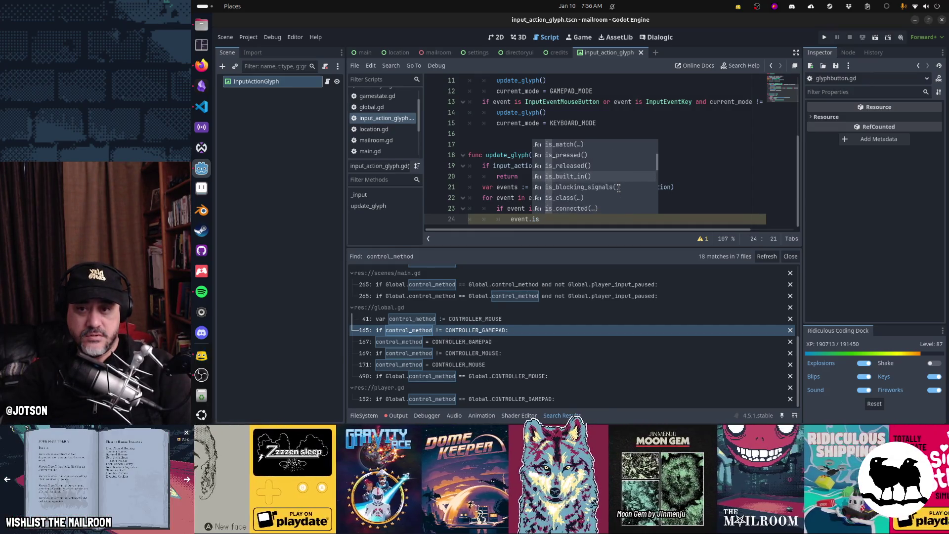
key(Up)
key(Up)
key(Up)
key(Return)
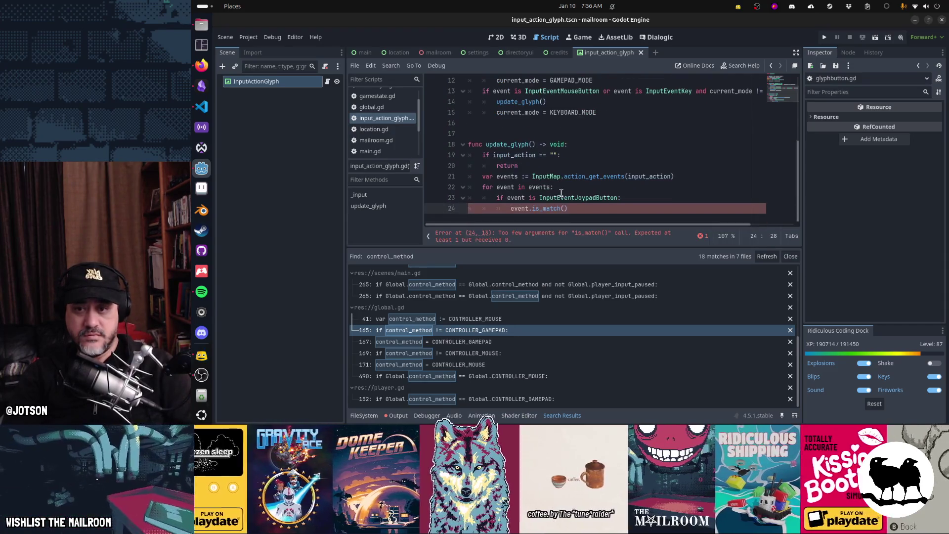
Replace the is_match() call on line 24 with event.is_action_type()
scroll(548, 223, down, 1)
mouse_move(549, 208)
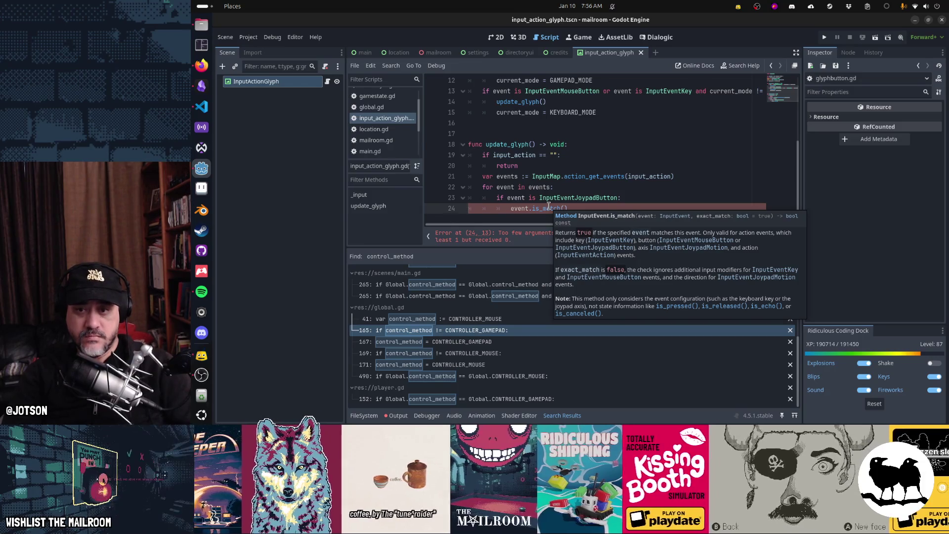
drag(675, 210, 539, 210)
key(Down)
key(End)
key(BackSpace)
key(BackSpace)
key(BackSpace)
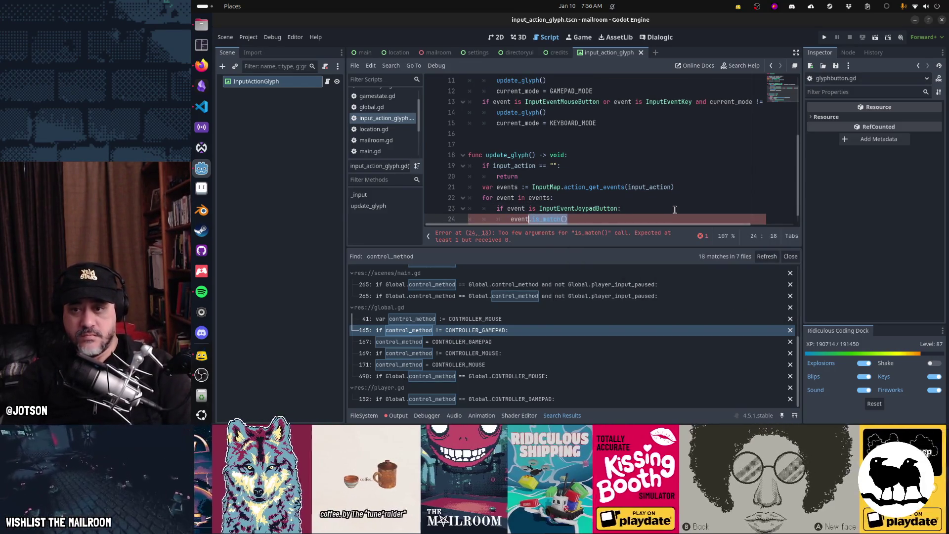
text(.is)
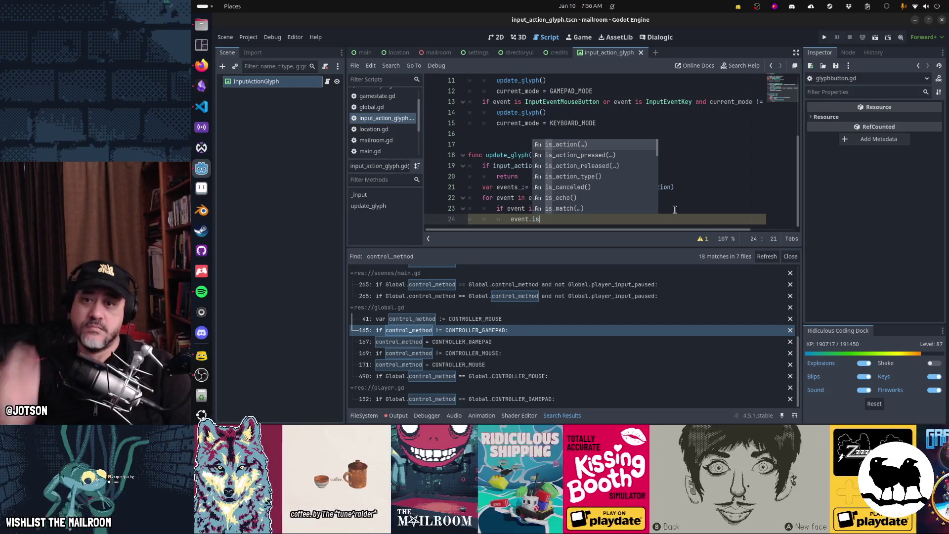
key(Down)
key(Down)
key(Down)
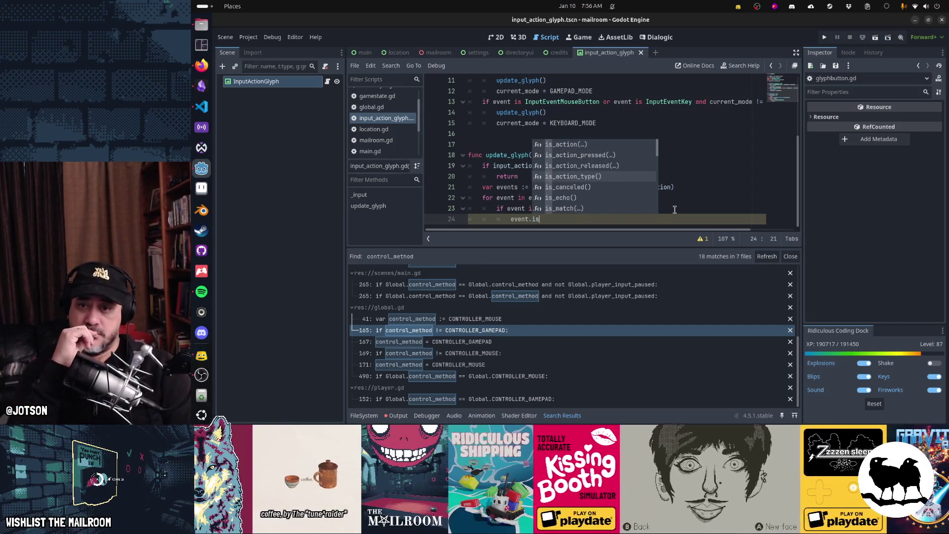
key(Return)
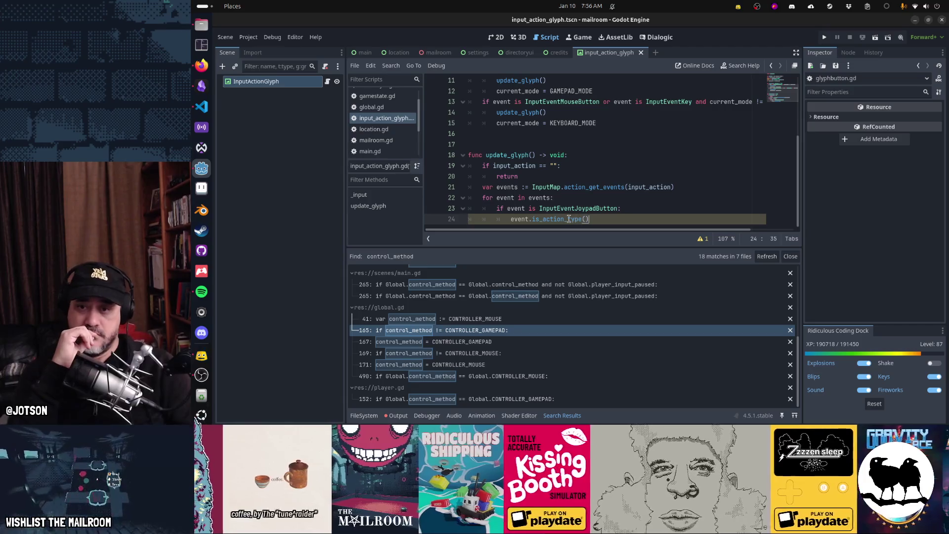
mouse_move(568, 219)
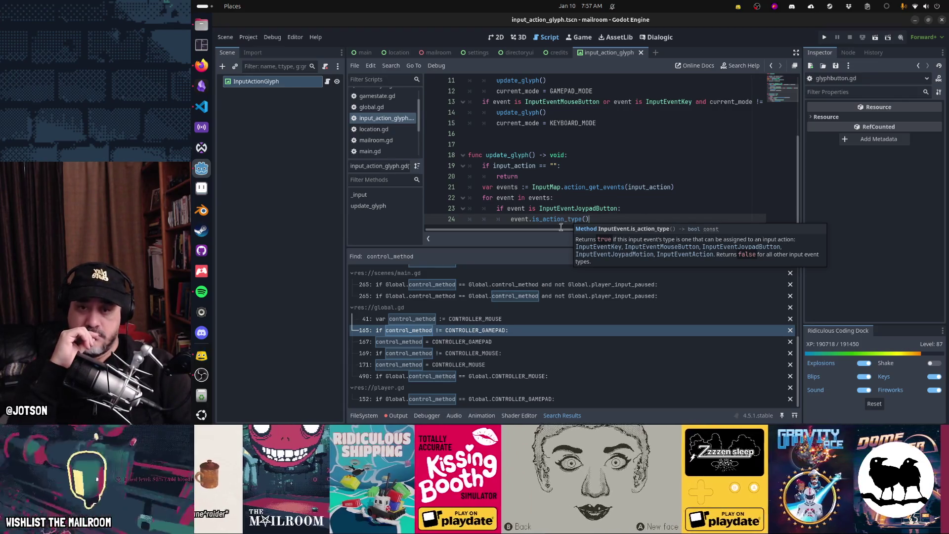
click(577, 414)
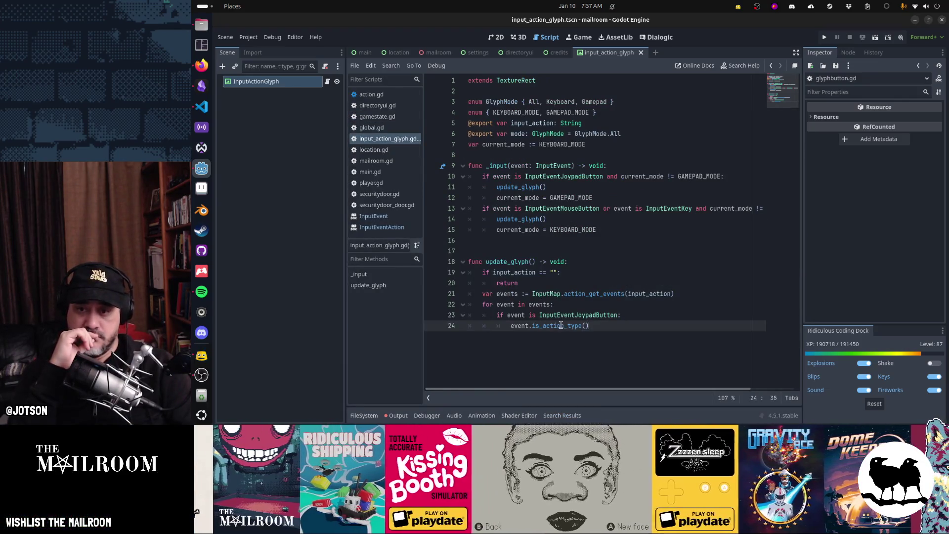
Cut is_action_type back to event.is and scroll through the is_ method suggestions
double_click(583, 326)
text(is)
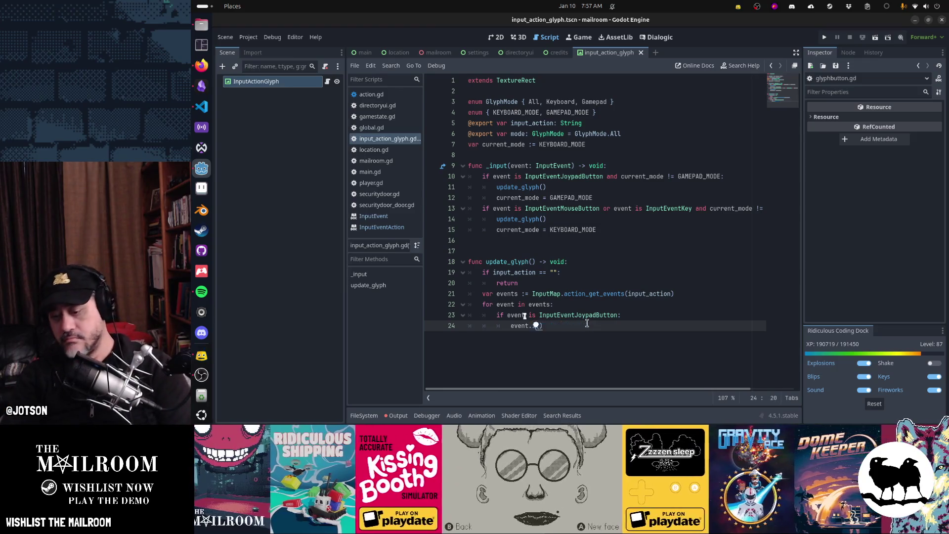
key(Delete)
key(Delete)
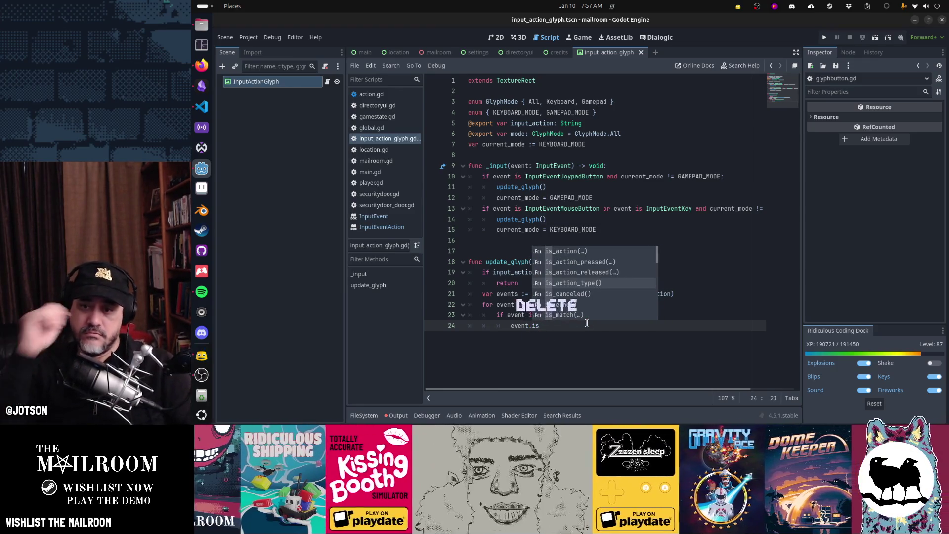
scroll(597, 300, down, 1)
scroll(596, 300, down, 3)
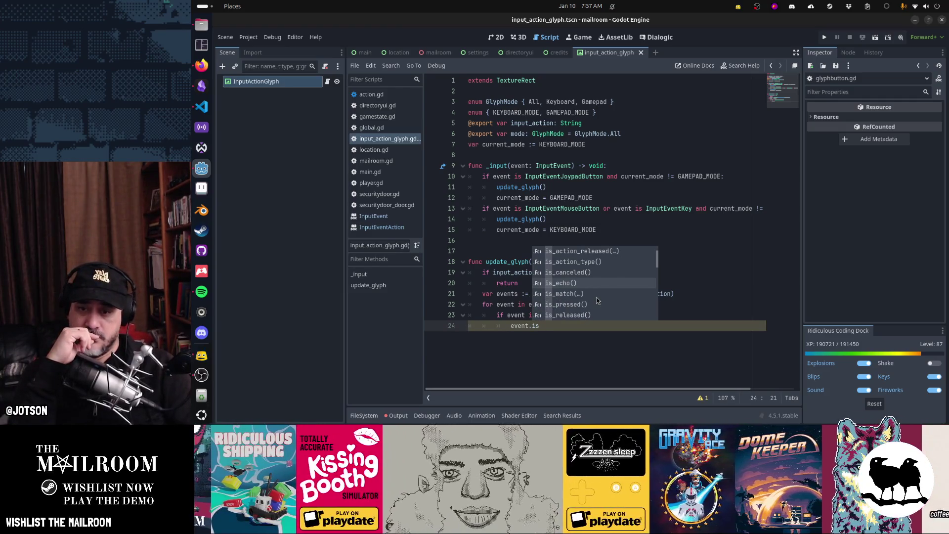
scroll(597, 300, down, 6)
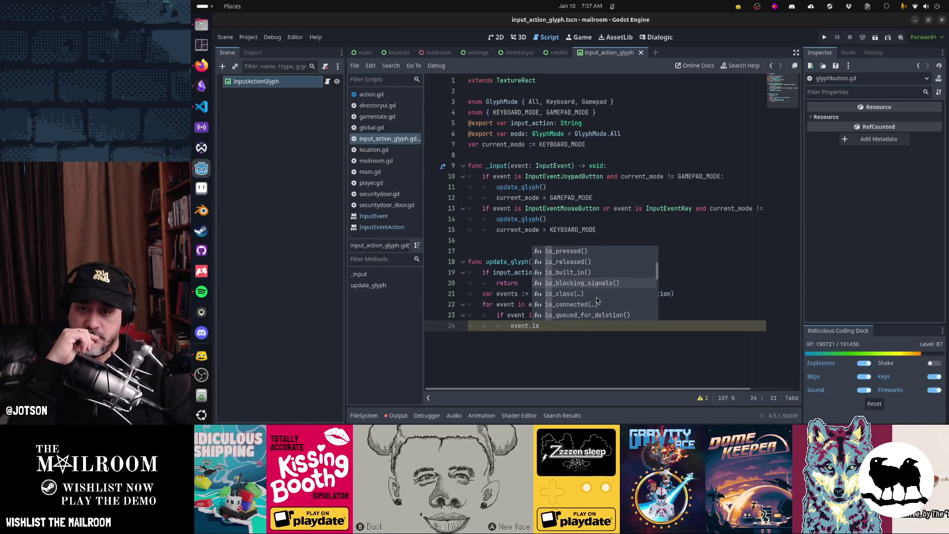
scroll(596, 300, down, 5)
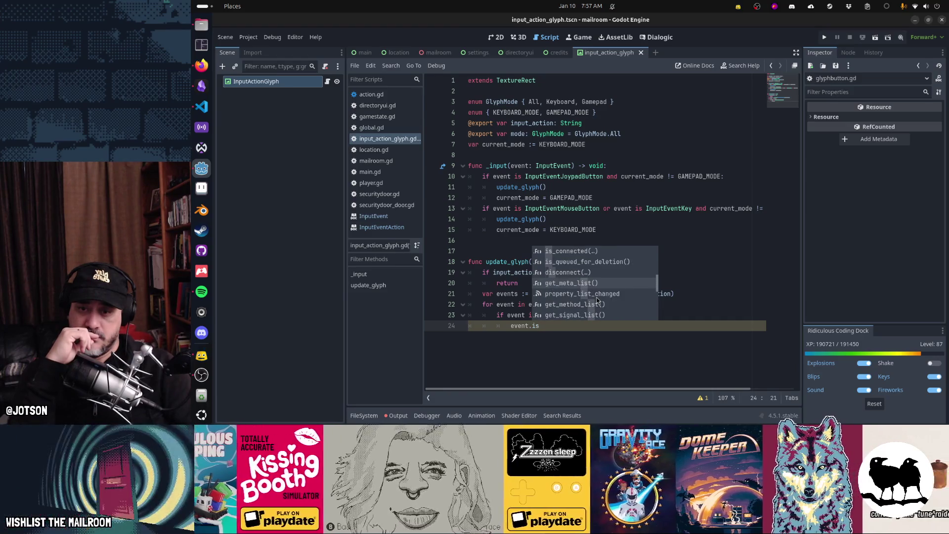
scroll(596, 300, down, 1)
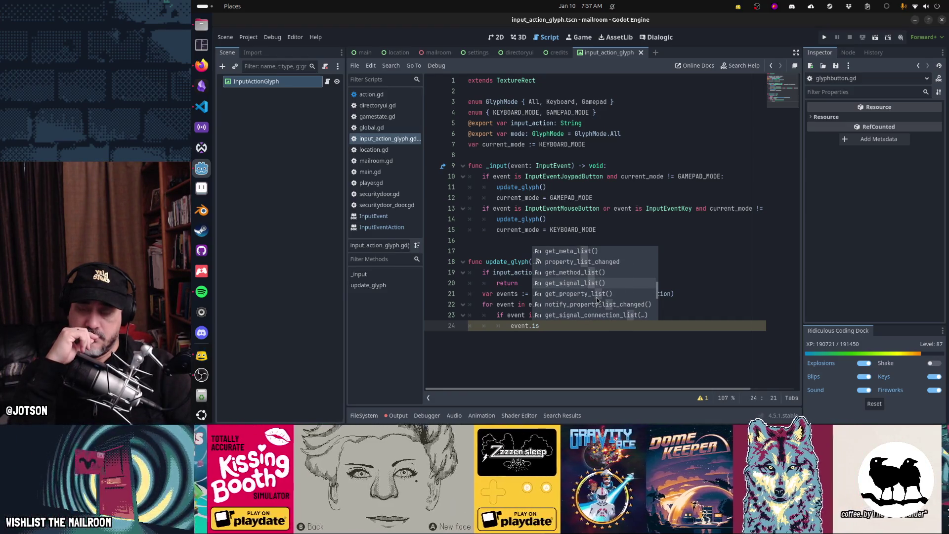
scroll(596, 299, down, 3)
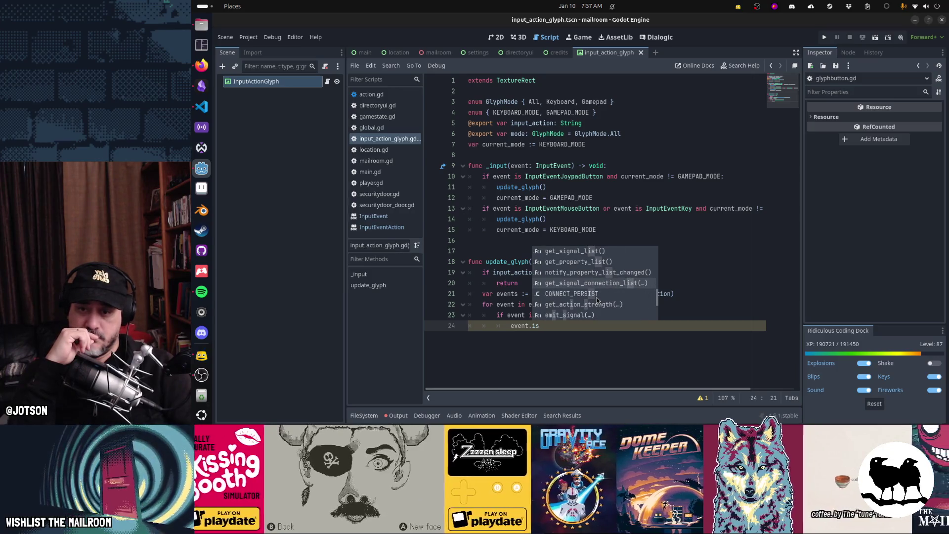
scroll(597, 299, down, 2)
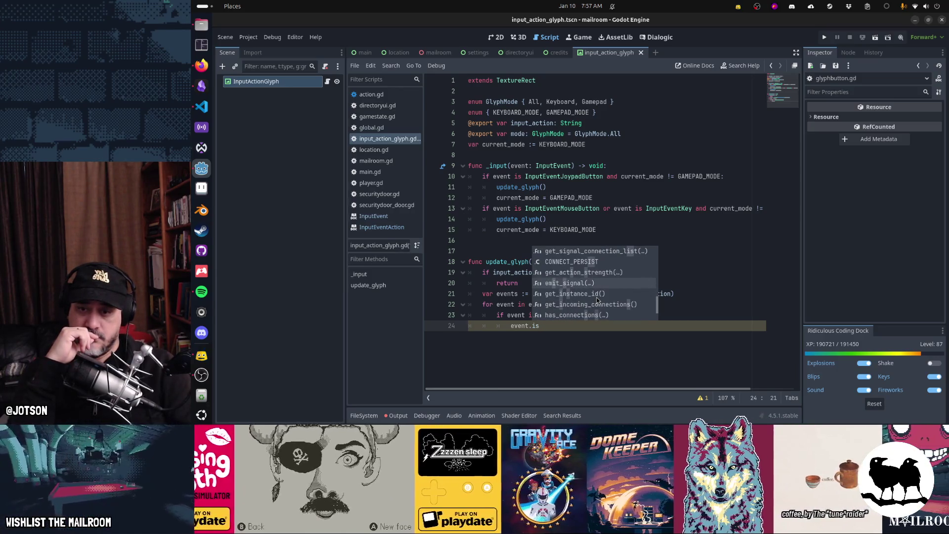
scroll(596, 300, down, 3)
scroll(596, 300, down, 3)
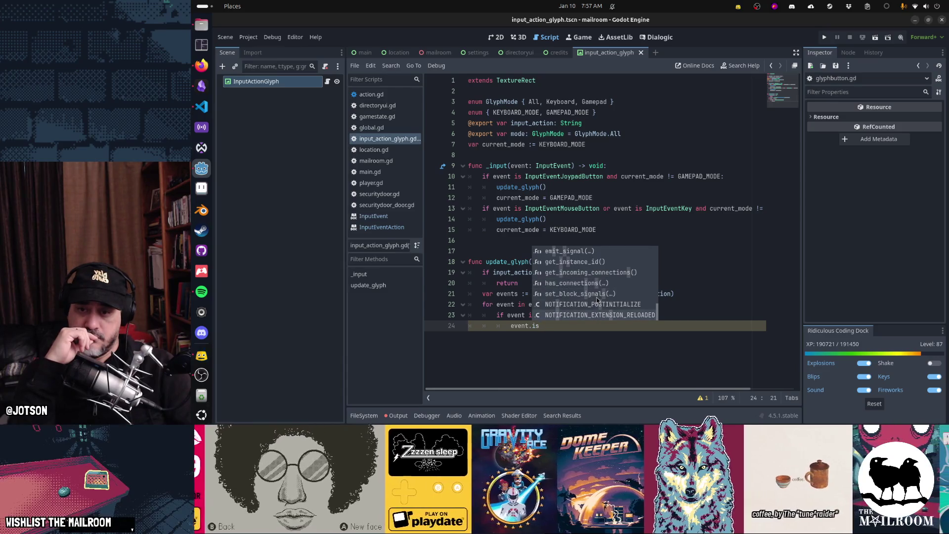
scroll(597, 300, up, 15)
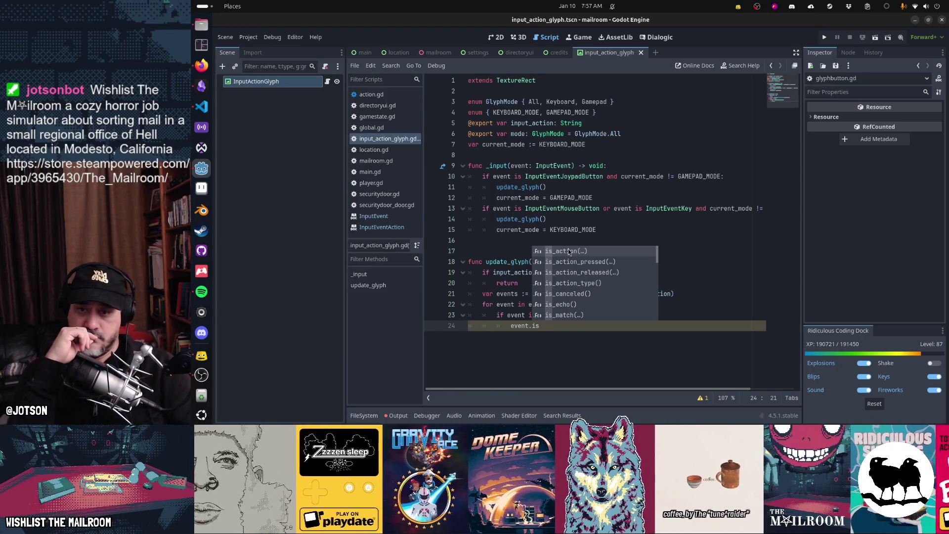
key(Escape)
Try is_action, then trim line 24 back to a bare event. and browse its members
text(_ac)
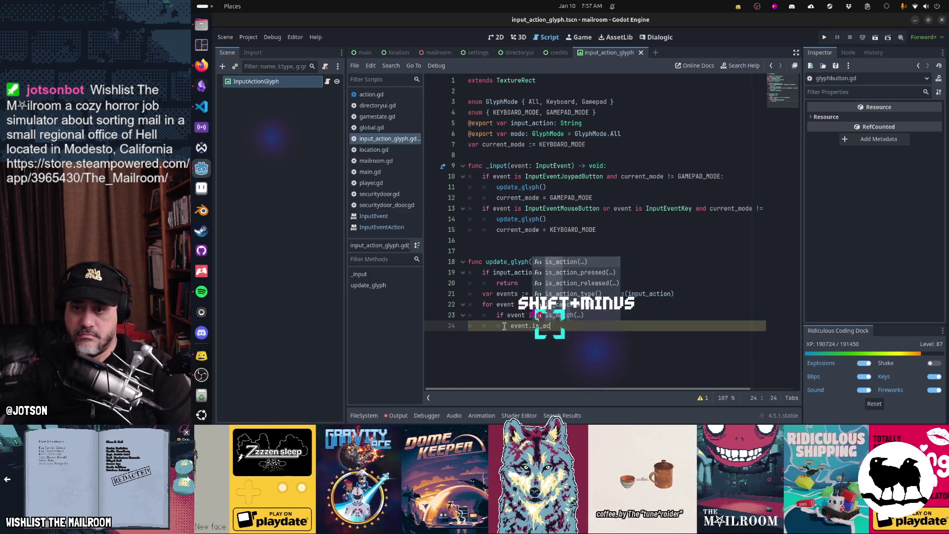
key(Return)
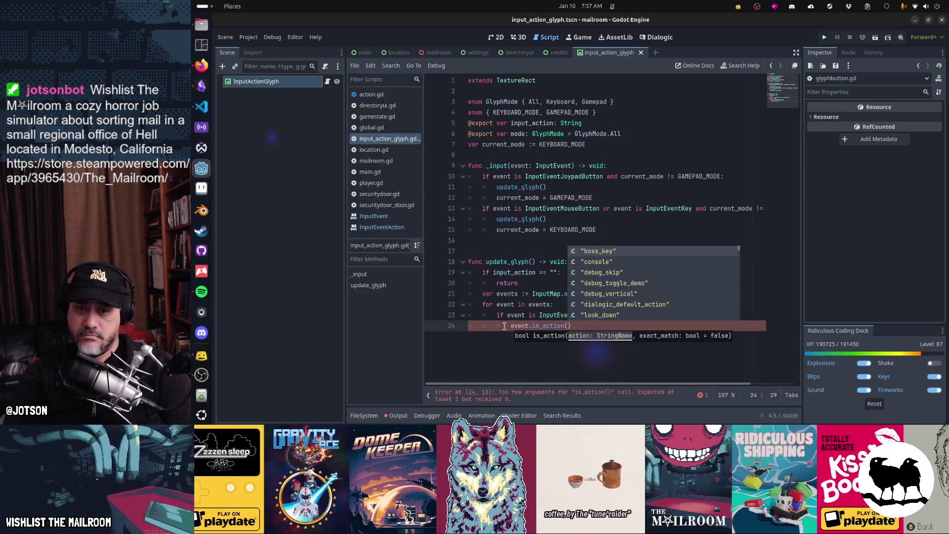
key(BackSpace)
key(BackSpace)
key(BackSpace)
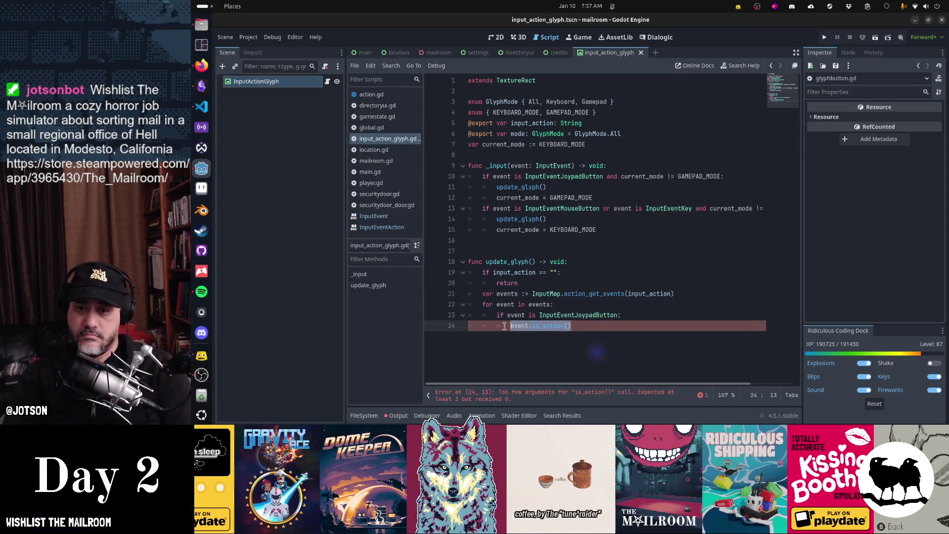
text(t.)
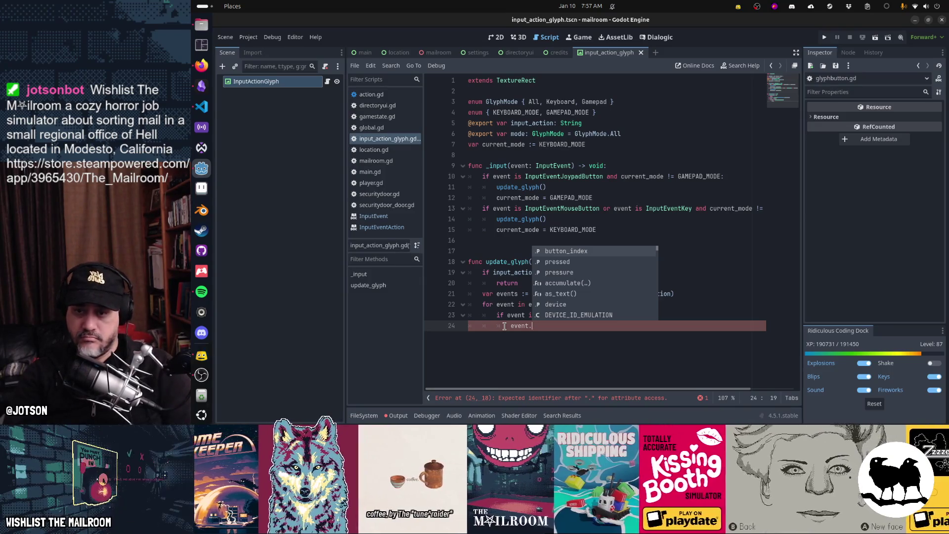
key(Down)
key(Down)
key(Down)
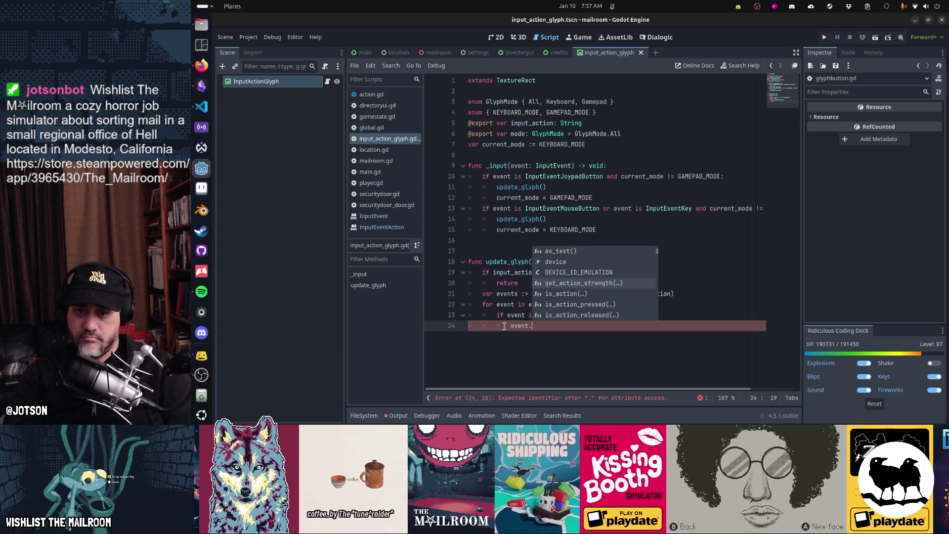
key(Escape)
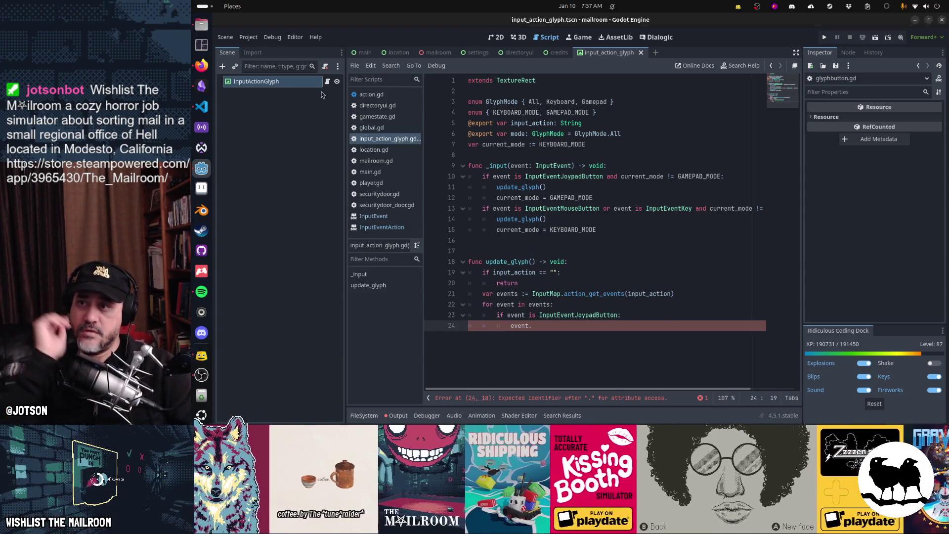
click(248, 37)
click(312, 70)
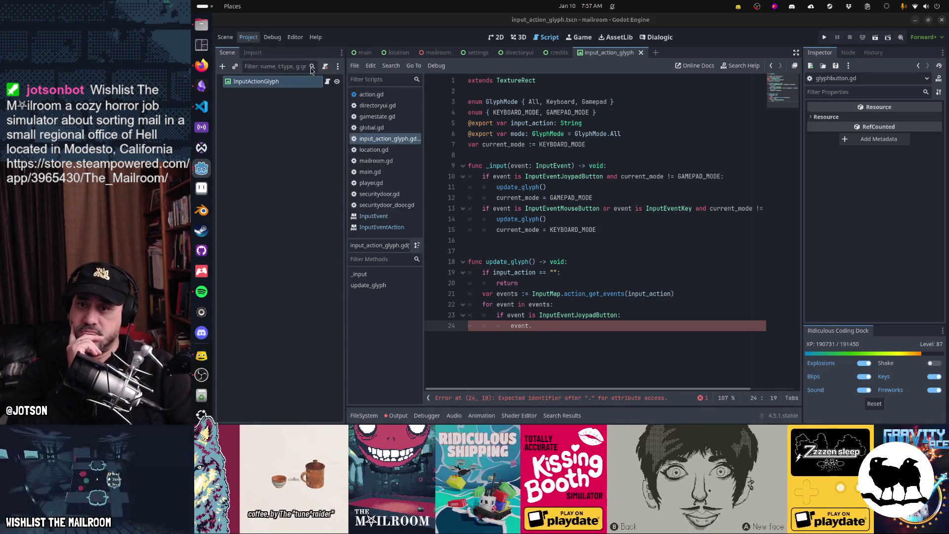
click(399, 91)
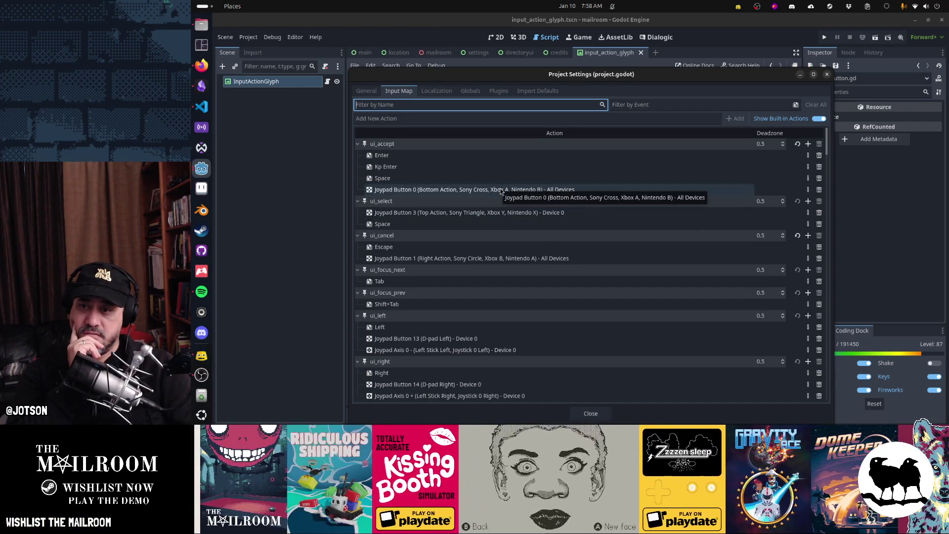
click(733, 25)
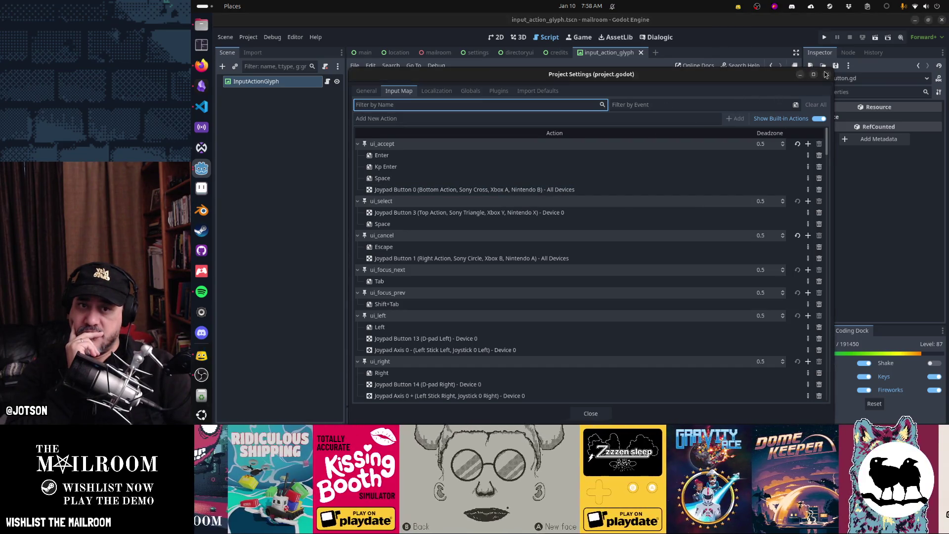
click(827, 74)
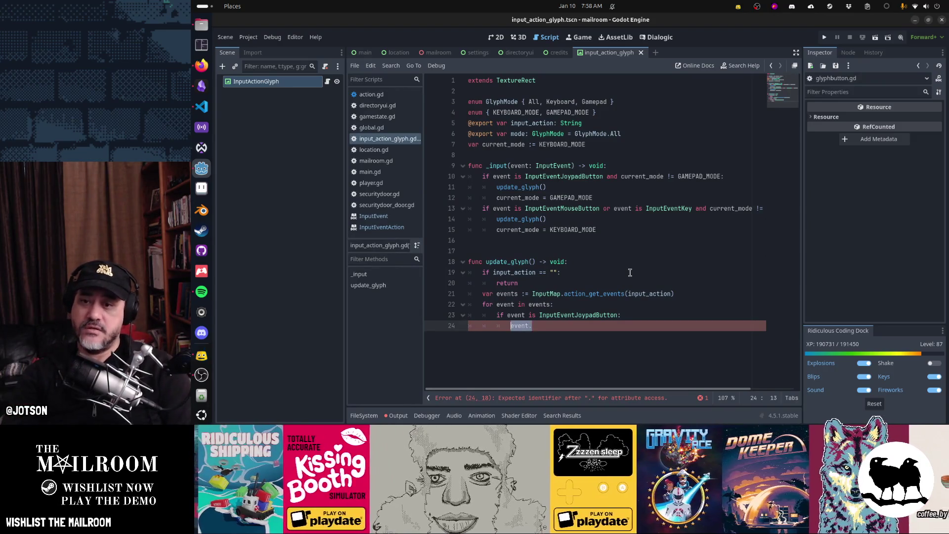
Print event.as_text() inside the joypad check and save the script
text(print(event.g)
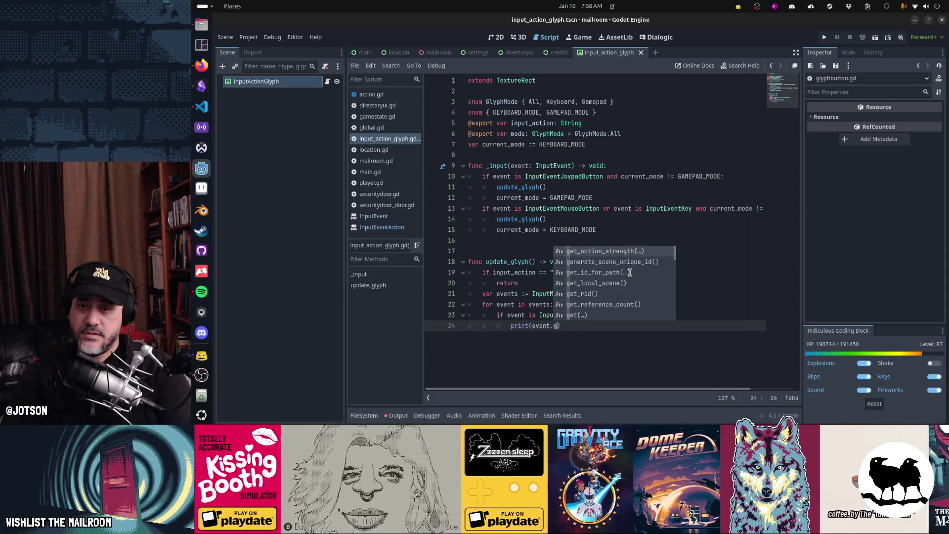
key(BackSpace)
text(te)
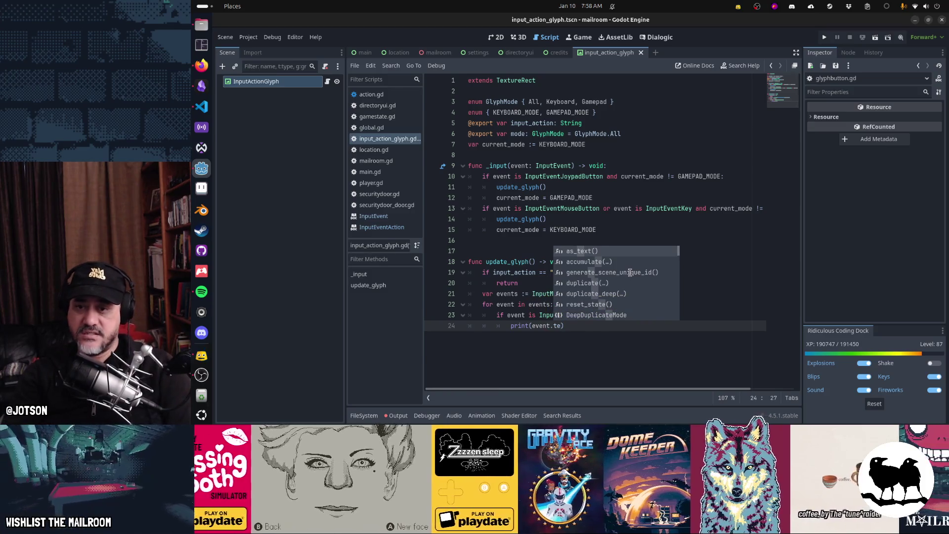
key(Return)
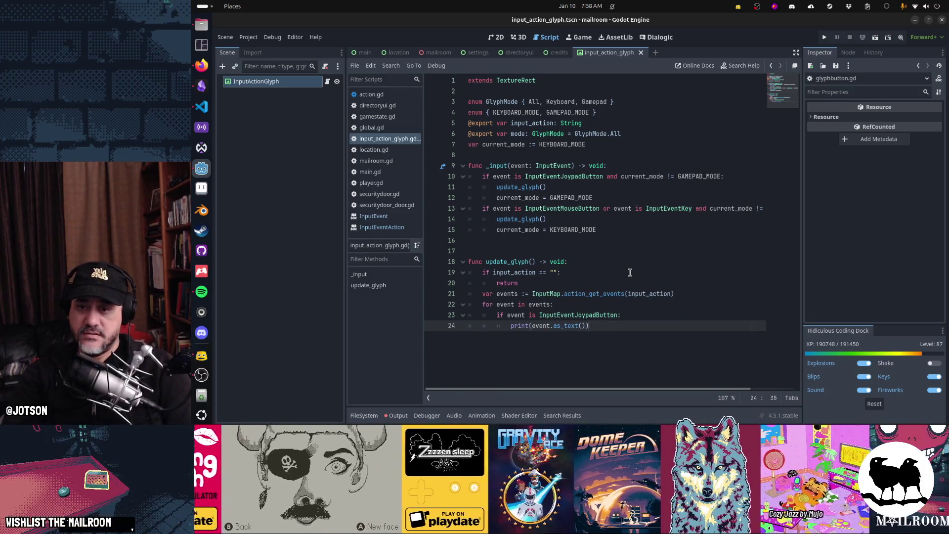
key(ctrl+s)
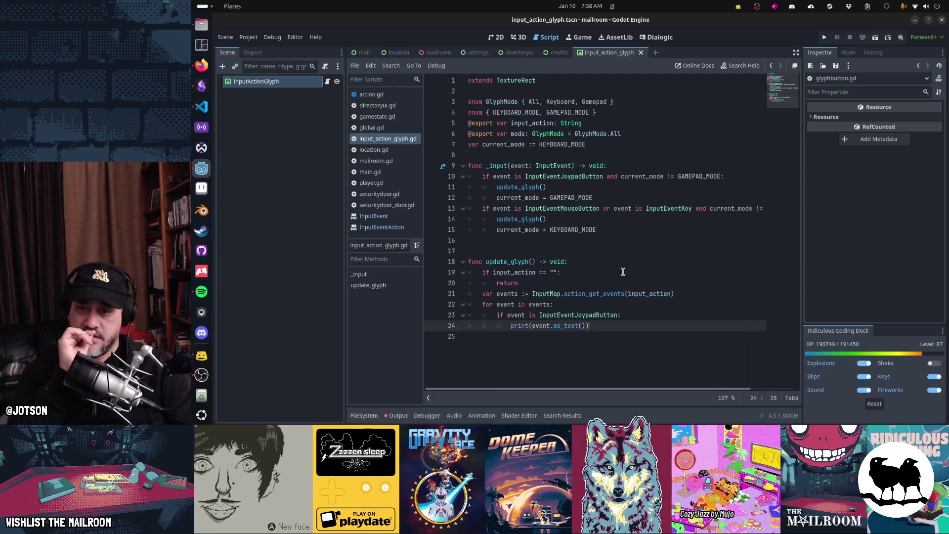
Print the event itself too, move that line above the joypad check, dedent it, and comment out the check
key(ctrl+Left)
key(ctrl+Left)
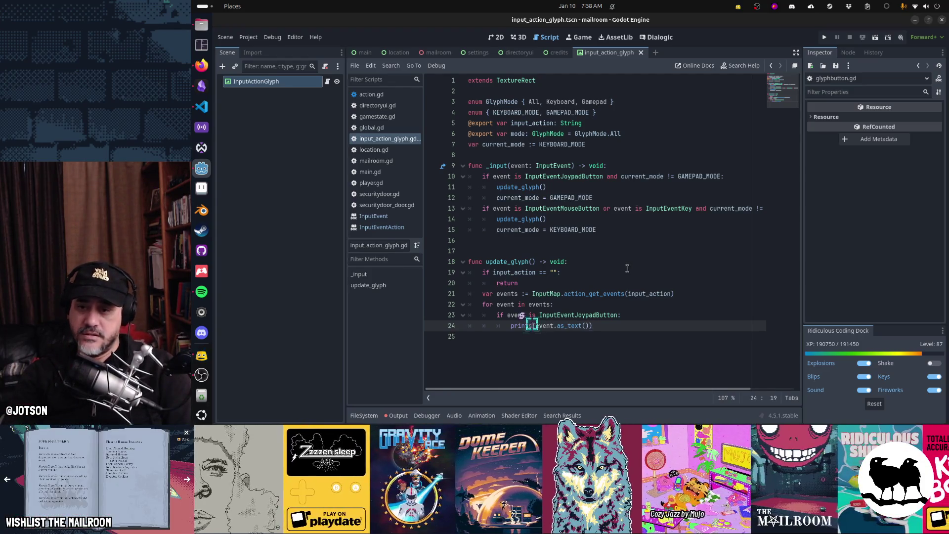
text(event,)
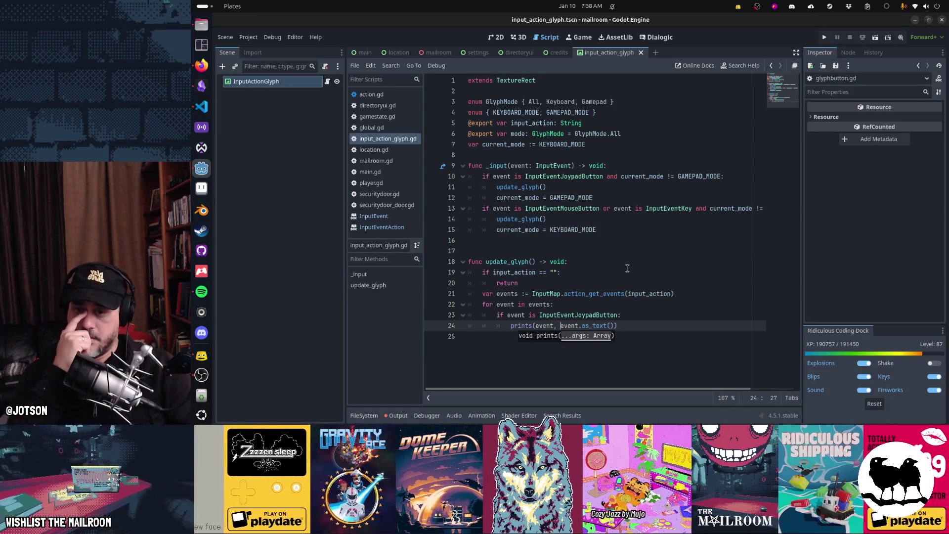
key(Home)
key(Home)
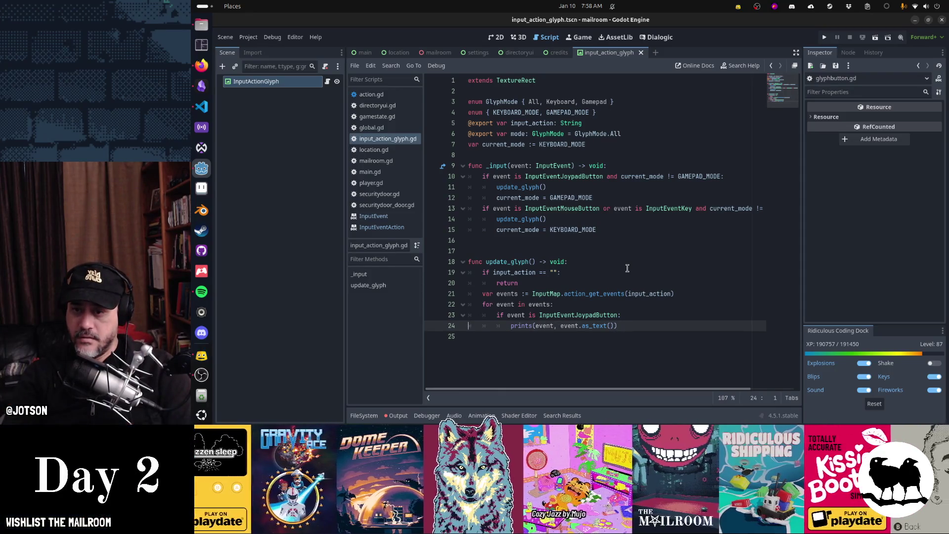
key(ctrl+x)
key(Up)
key(ctrl+v)
key(shift+Tab)
text(#)
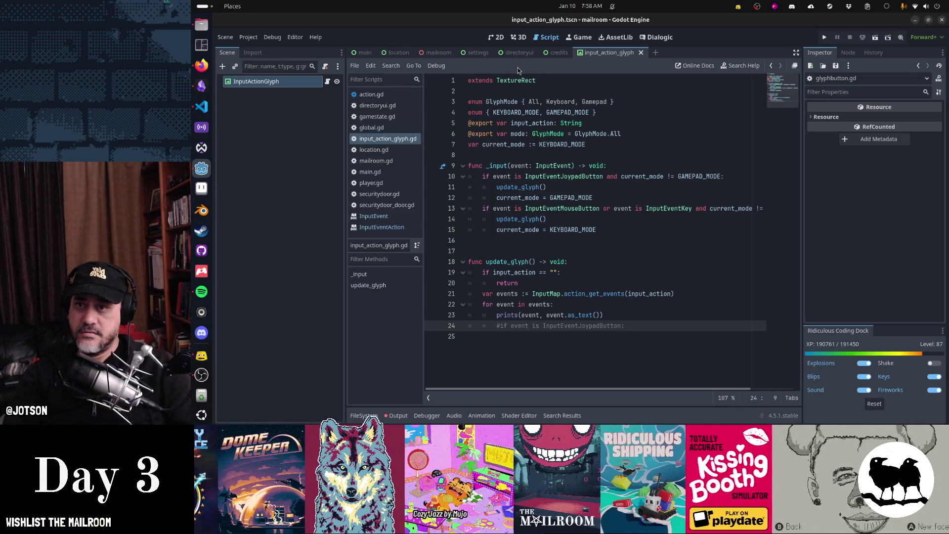
key(alt+shift+o)
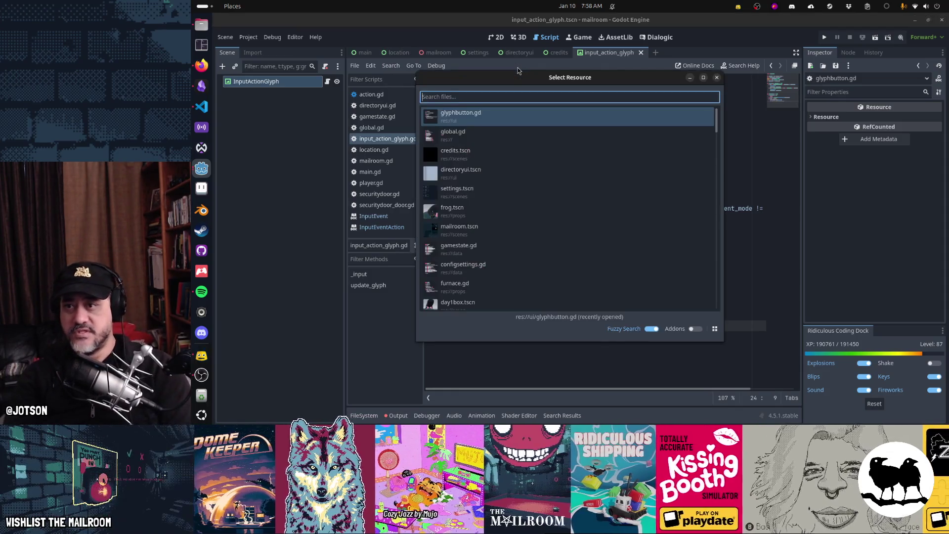
Quick-open title.tscn and select its root node
text(title.tscn)
key(Return)
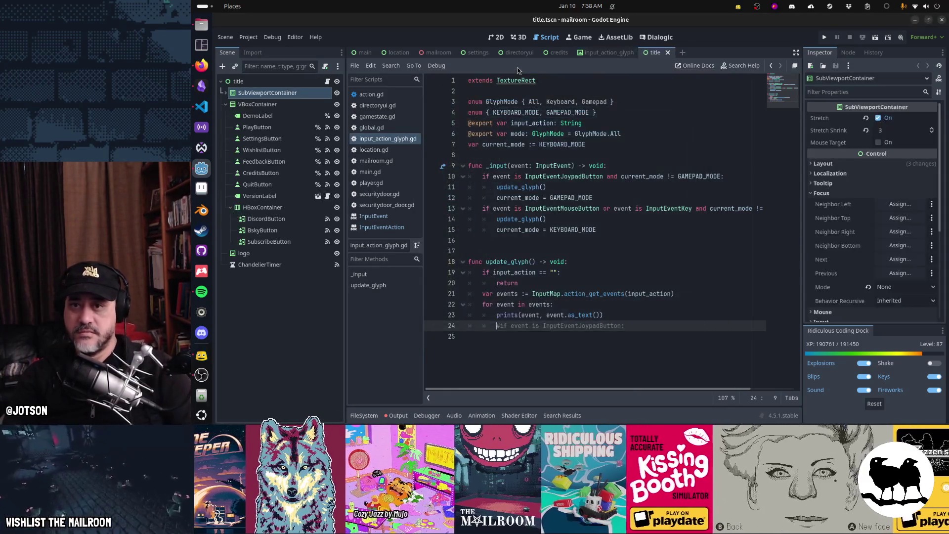
click(237, 82)
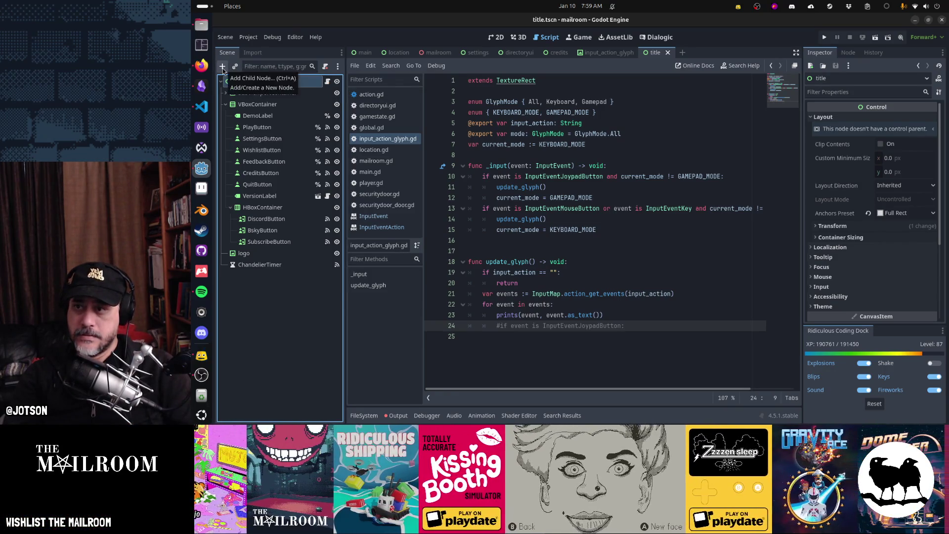
Instance input_action_glyph.tscn under the title root and show the scene in 2D
click(222, 66)
key(Escape)
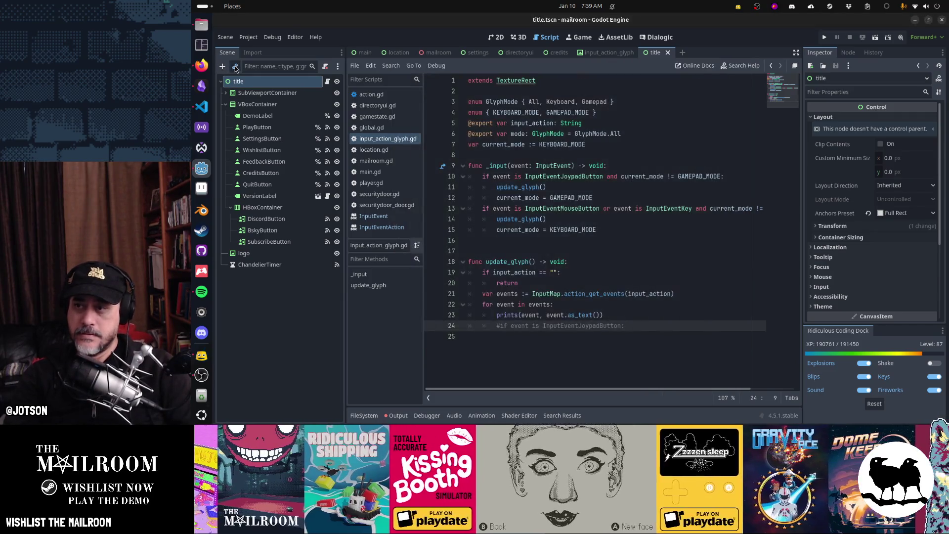
click(235, 66)
text(tex)
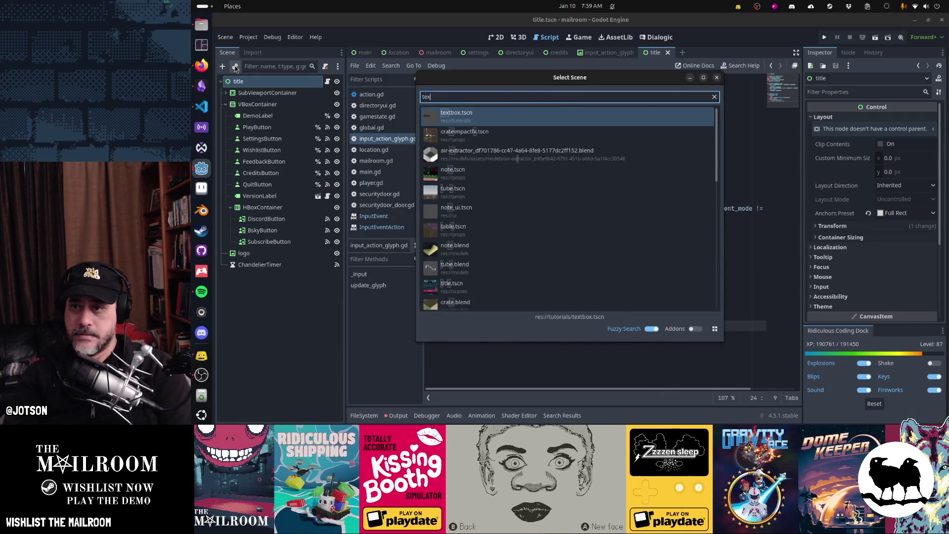
key(BackSpace)
key(BackSpace)
key(BackSpace)
text(inputaction)
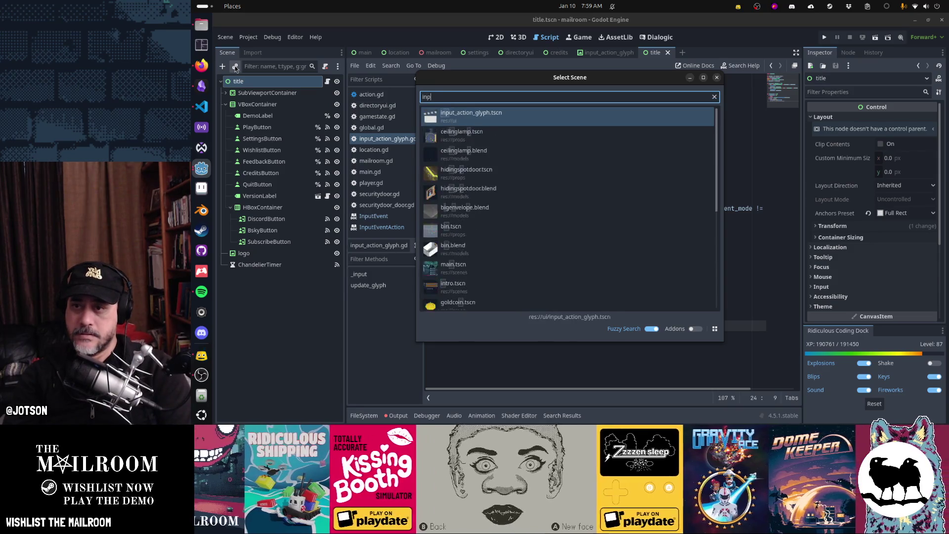
key(Return)
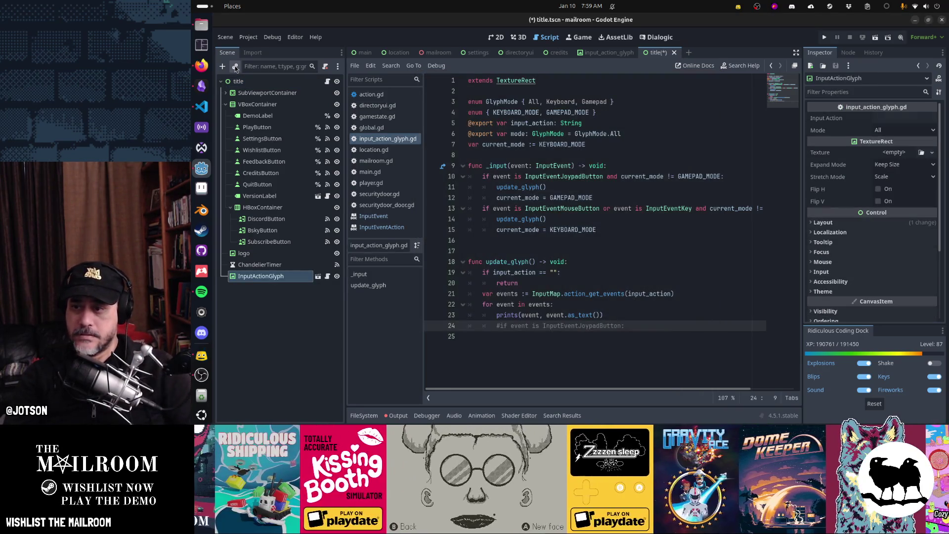
key(ctrl+F2)
key(ctrl+F1)
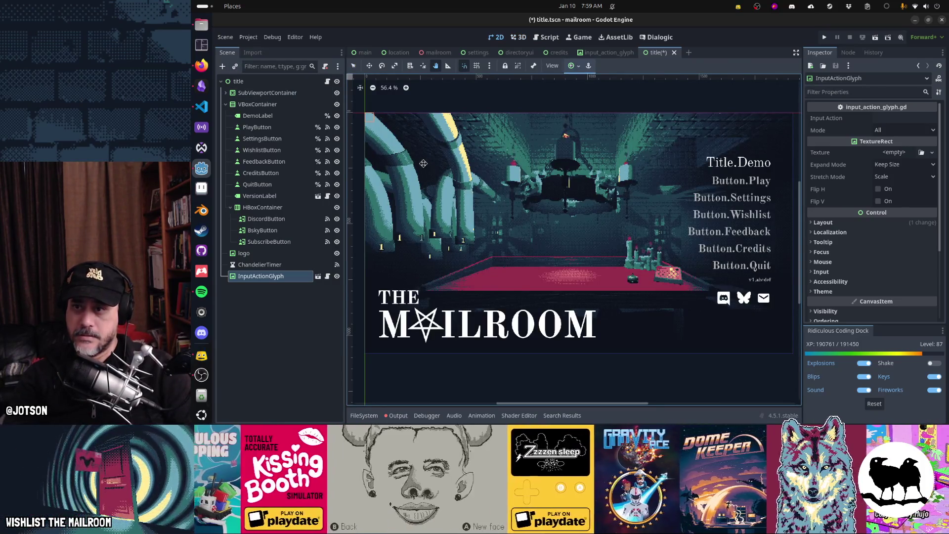
Move the InputActionGlyph node to the title screen's lower right, below the social icons
click(385, 119)
click(291, 276)
key(w)
mouse_move(413, 144)
mouse_down()
mouse_move(598, 301)
mouse_move(538, 304)
mouse_move(790, 341)
mouse_move(755, 330)
mouse_up()
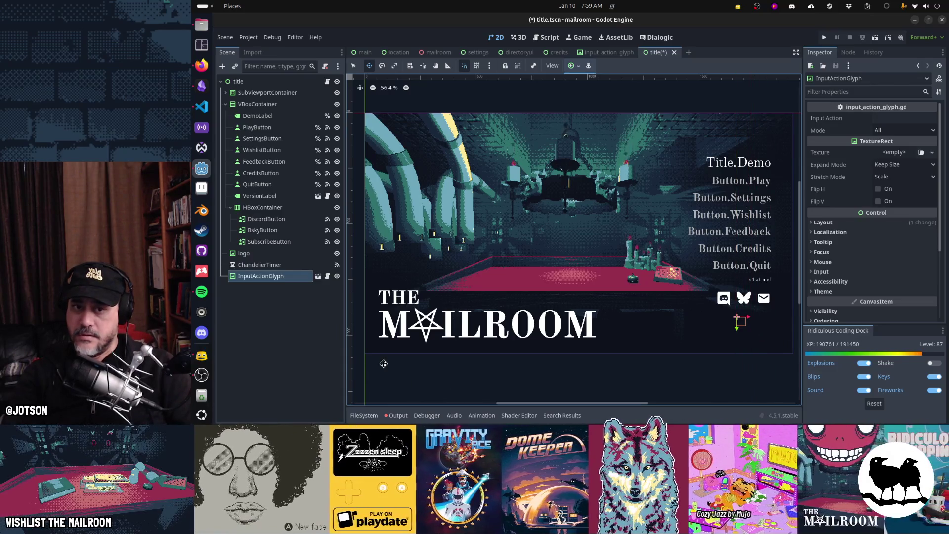
Focus the glyph's Input Action field and open Project Settings on the Input Map
click(881, 118)
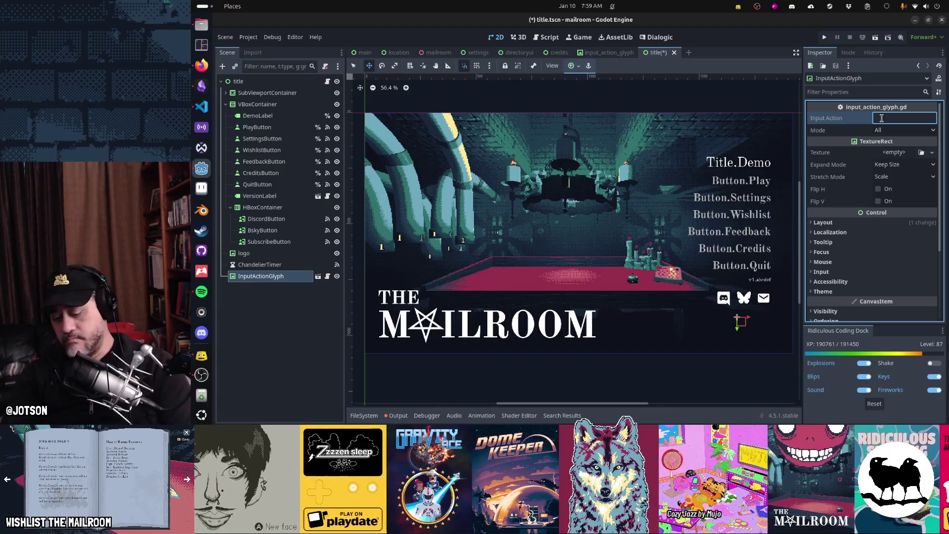
click(259, 39)
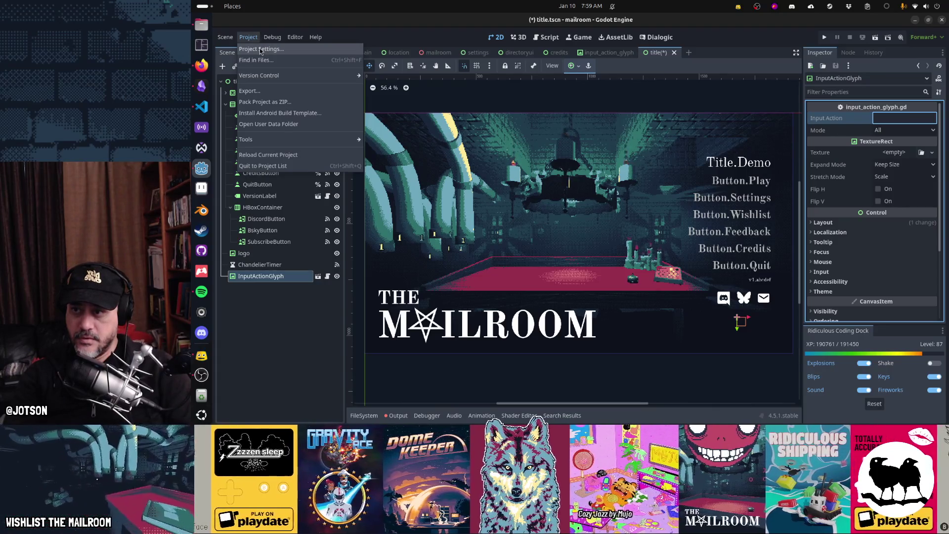
click(260, 49)
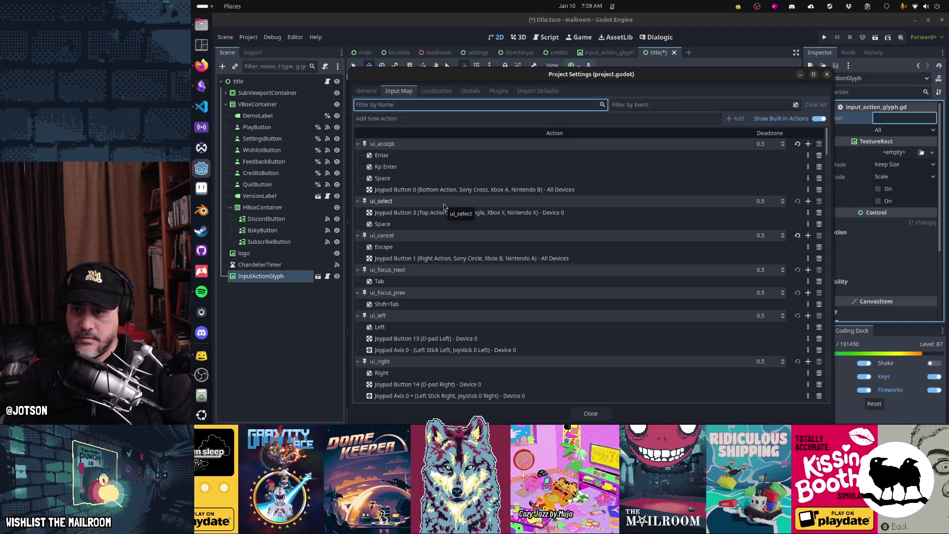
Scroll the Input Map and toggle off Show Built-in Actions
scroll(444, 206, down, 4)
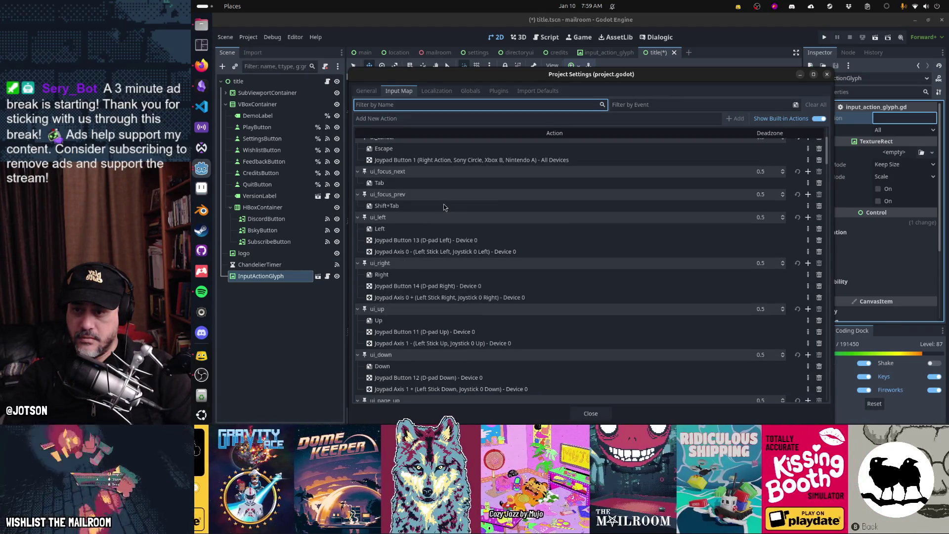
scroll(443, 206, down, 10)
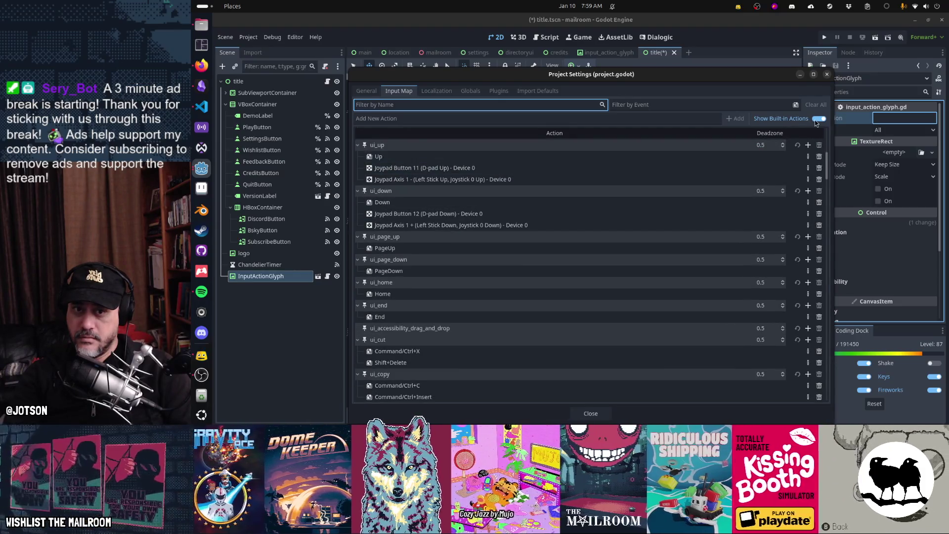
click(786, 118)
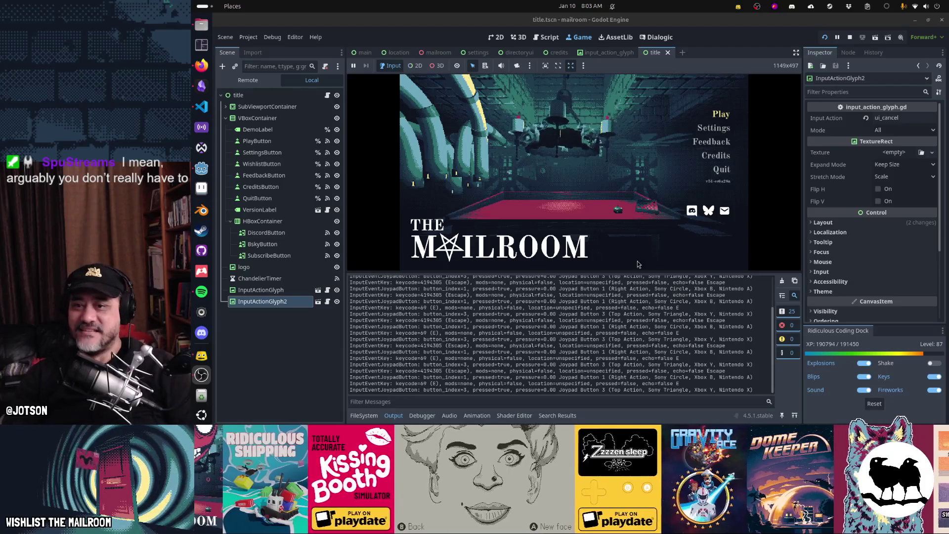
Remove 'event, ' from the glyph script's prints call and rerun the game
click(550, 41)
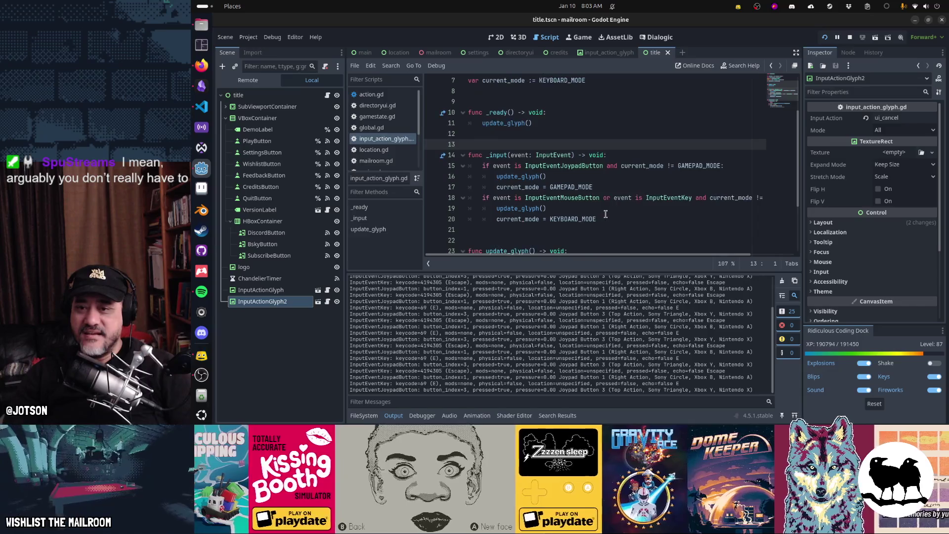
scroll(606, 214, down, 3)
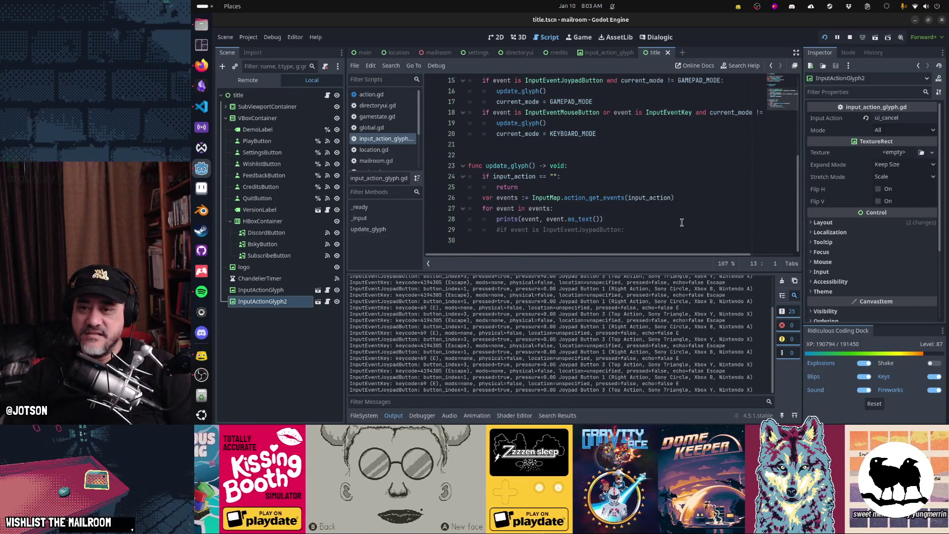
click(681, 223)
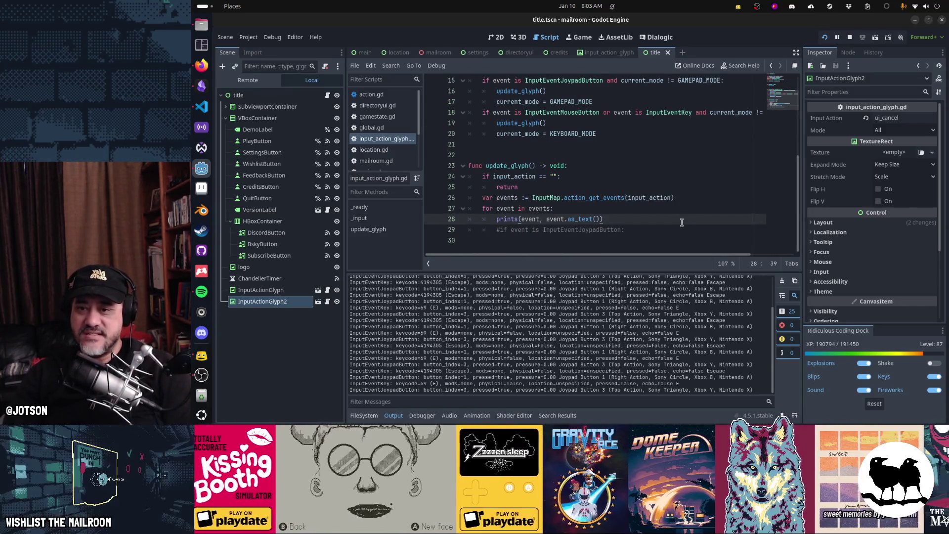
key(Delete)
key(Delete)
key(Delete)
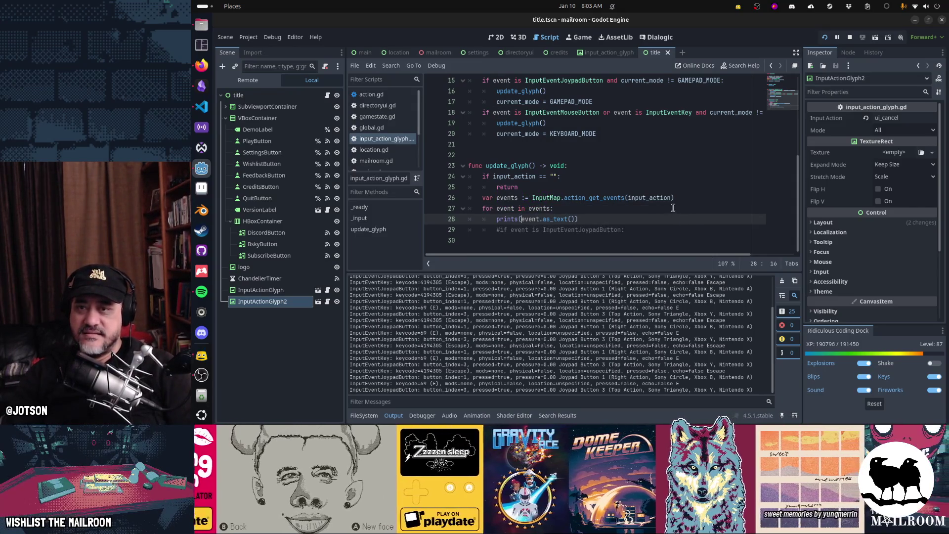
key(F5)
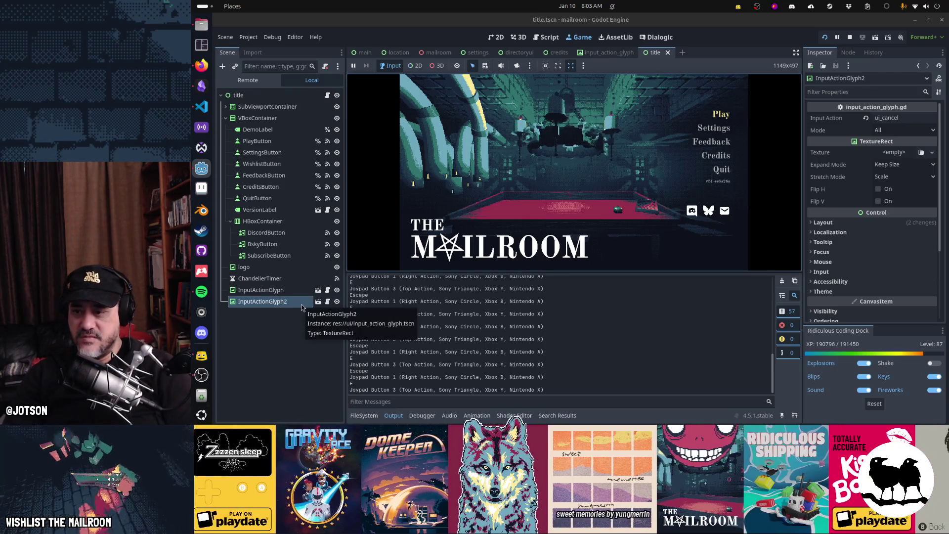
Delete InputActionGlyph2, save the title scene, clear Output, then stop the game
click(302, 307)
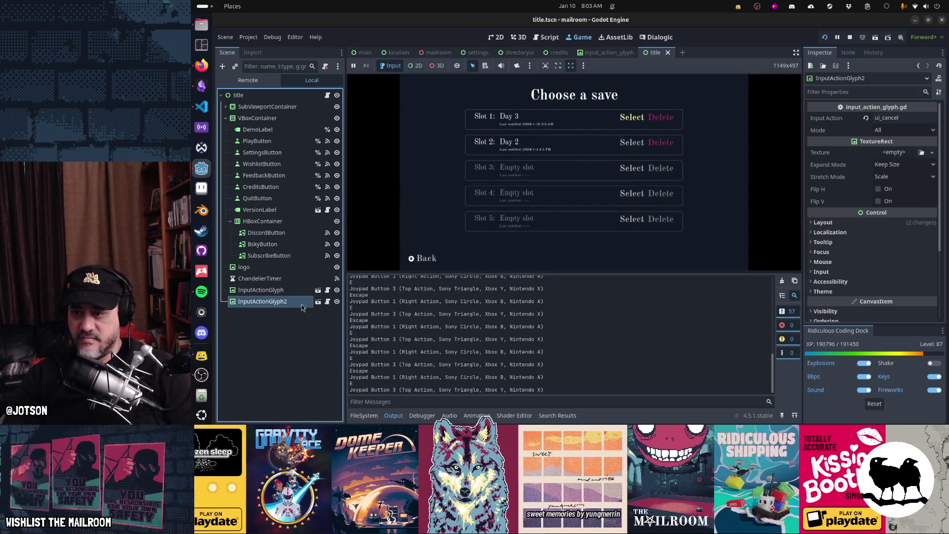
key(Delete)
key(Return)
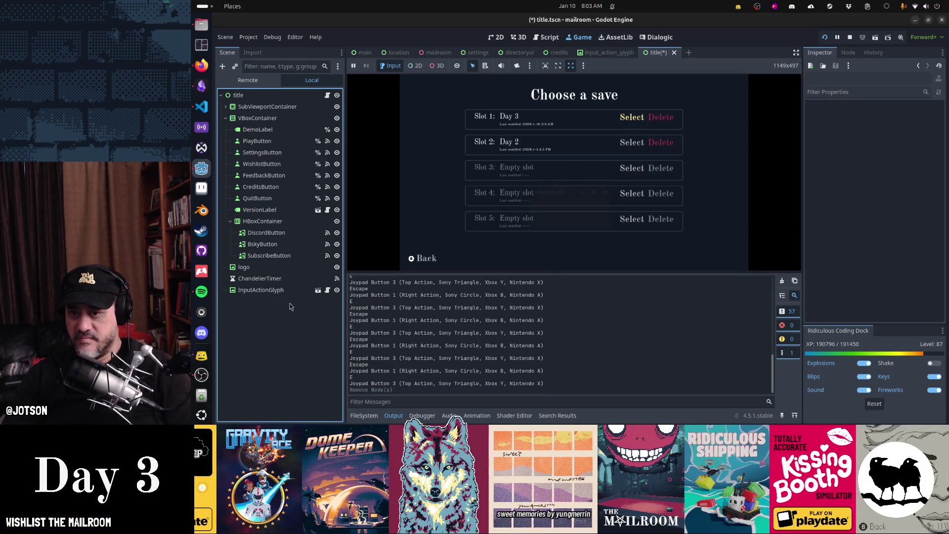
key(ctrl+s)
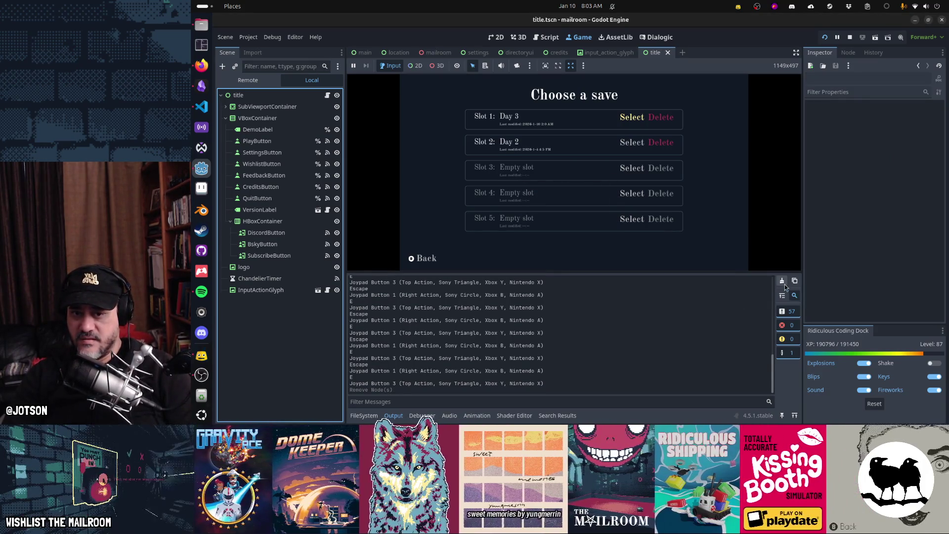
click(781, 281)
click(420, 259)
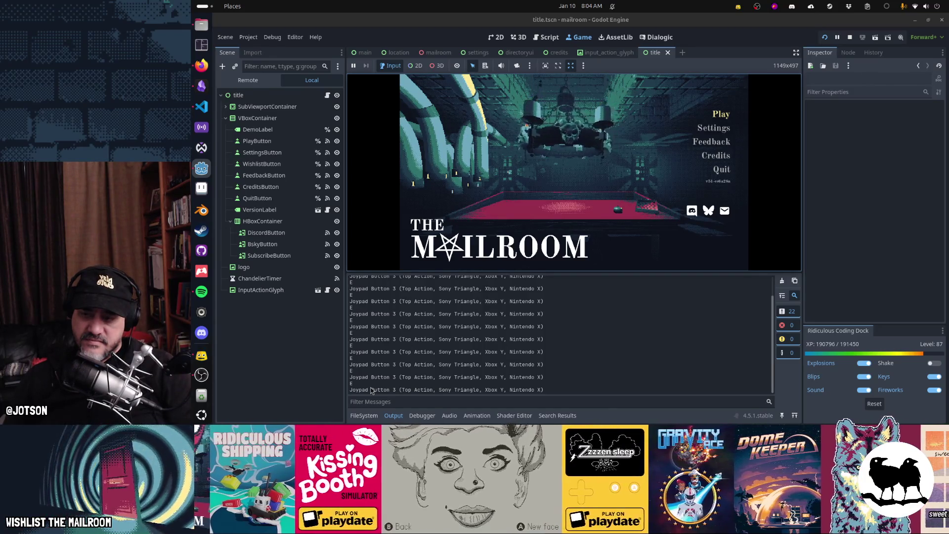
key(F8)
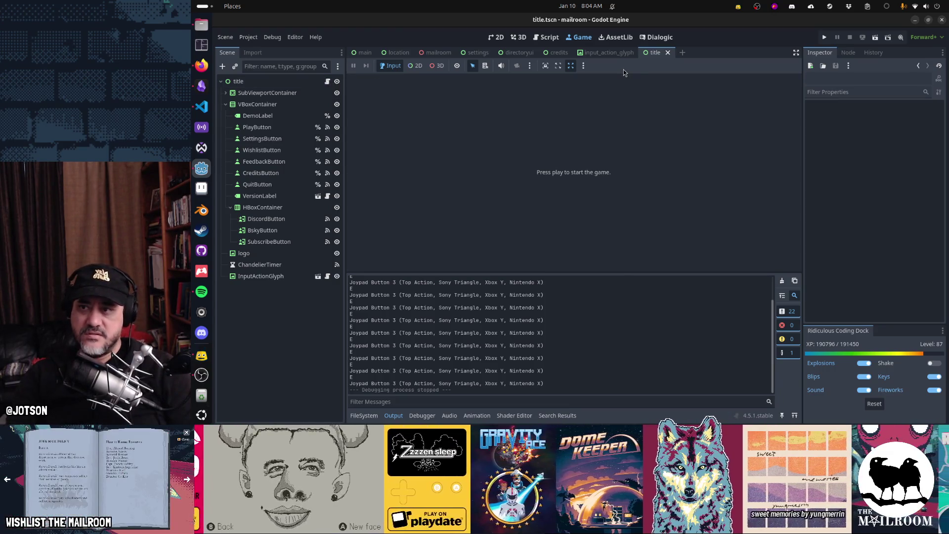
Search the docs for 'xbox' and open the Steam class at INPUT_ACTION_ORIGIN_XBOXONE_A
key(ctrl+F3)
click(740, 65)
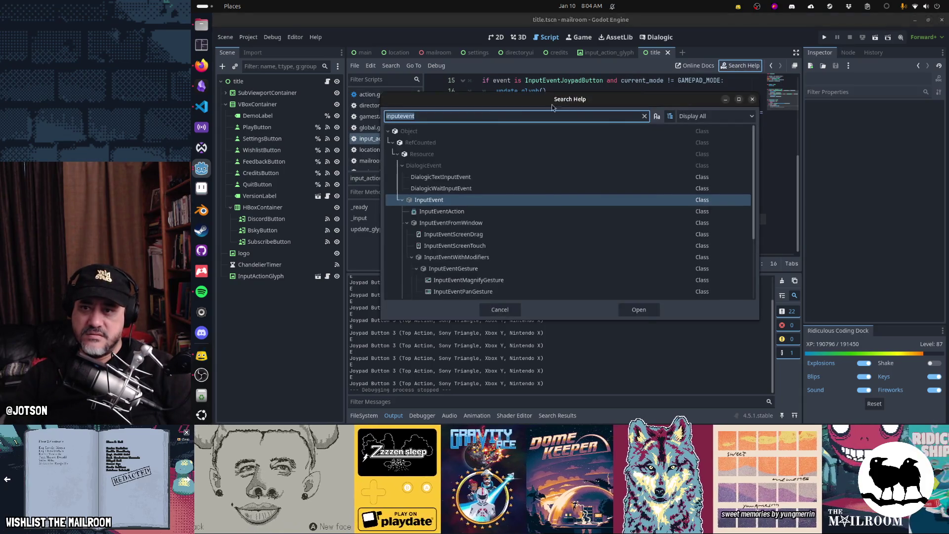
text(xbox)
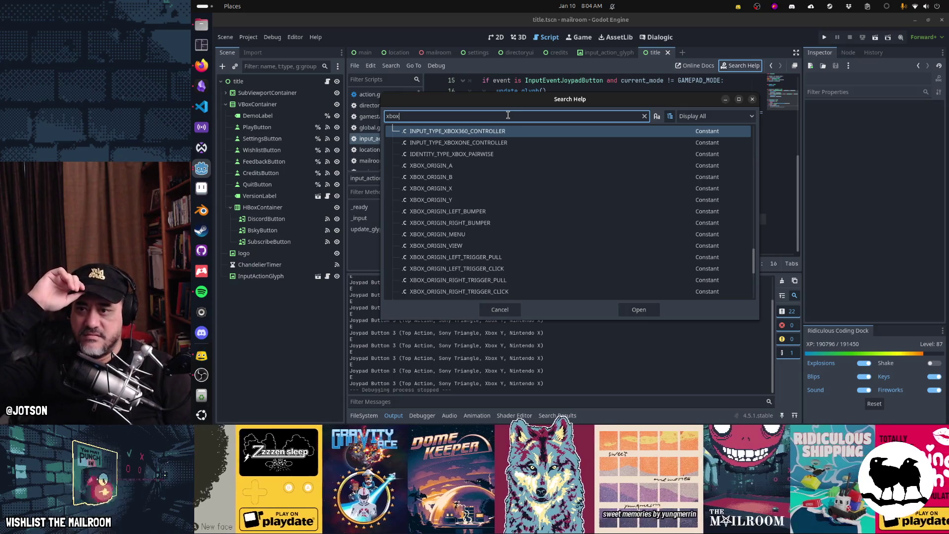
key(Down)
key(Down)
key(Down)
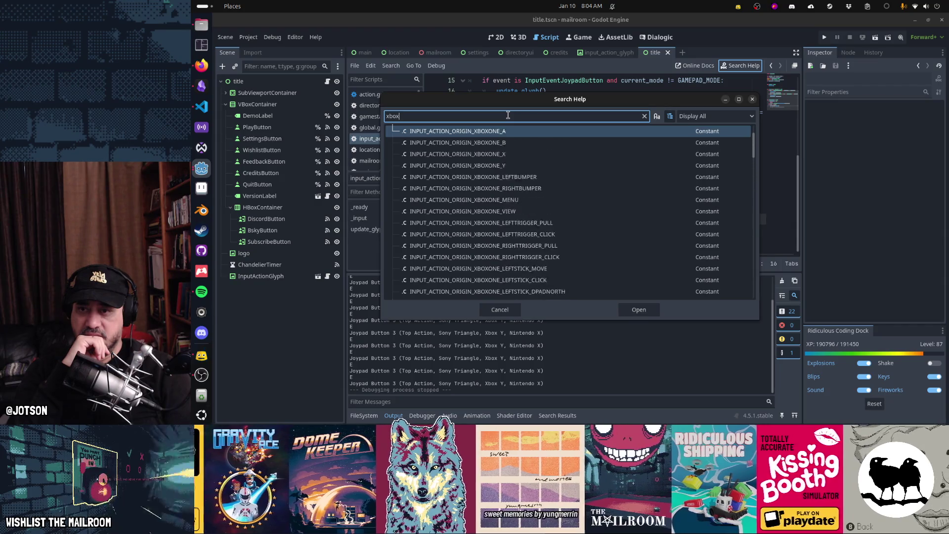
key(Down)
key(Down)
key(Down)
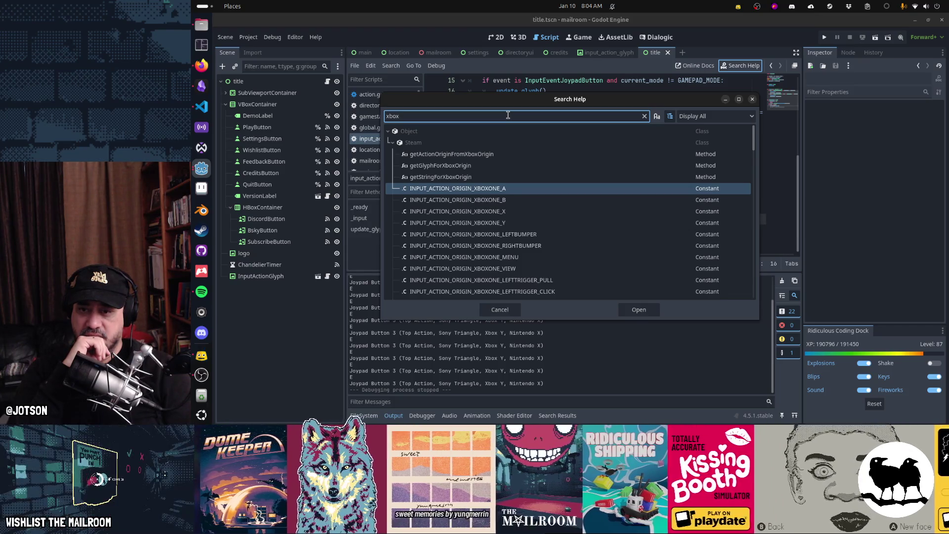
key(Return)
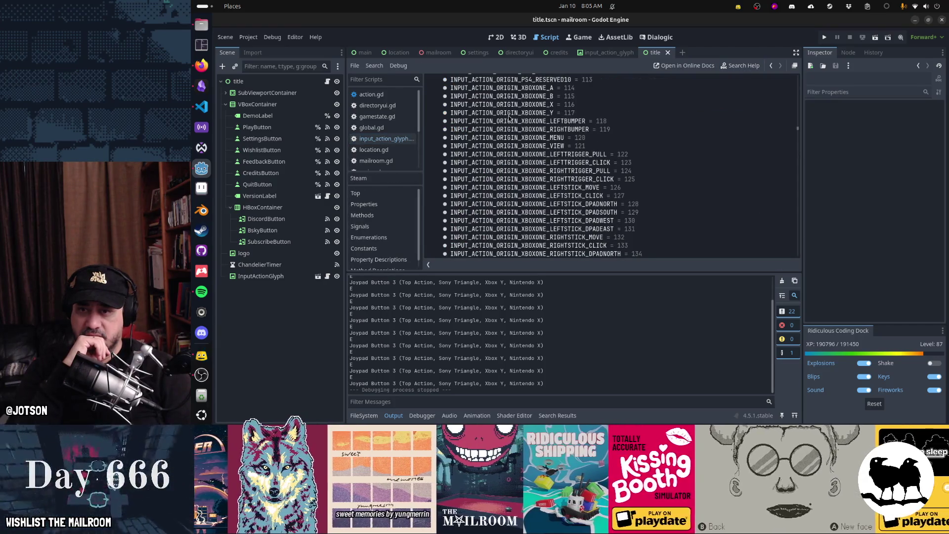
scroll(507, 166, down, 5)
scroll(639, 186, down, 3)
scroll(639, 186, down, 20)
scroll(638, 184, down, 20)
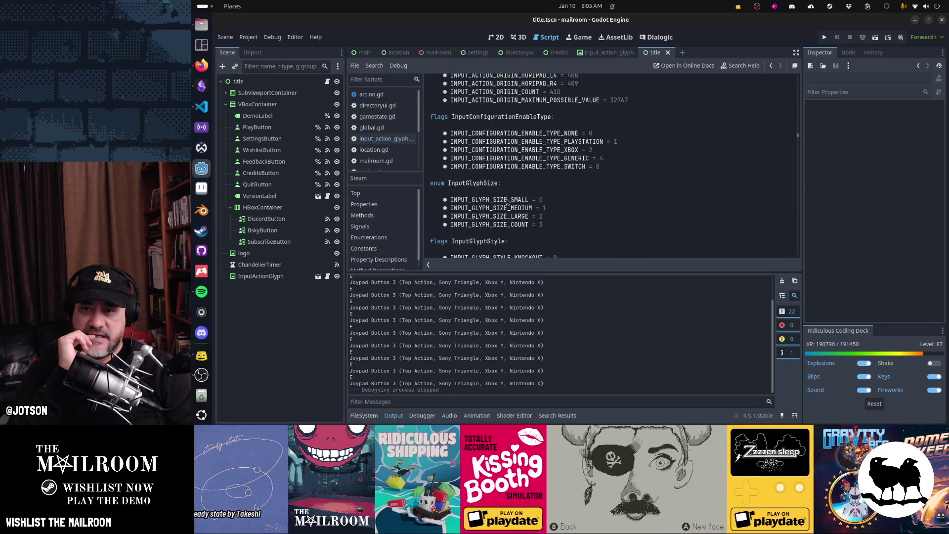
scroll(505, 217, down, 3)
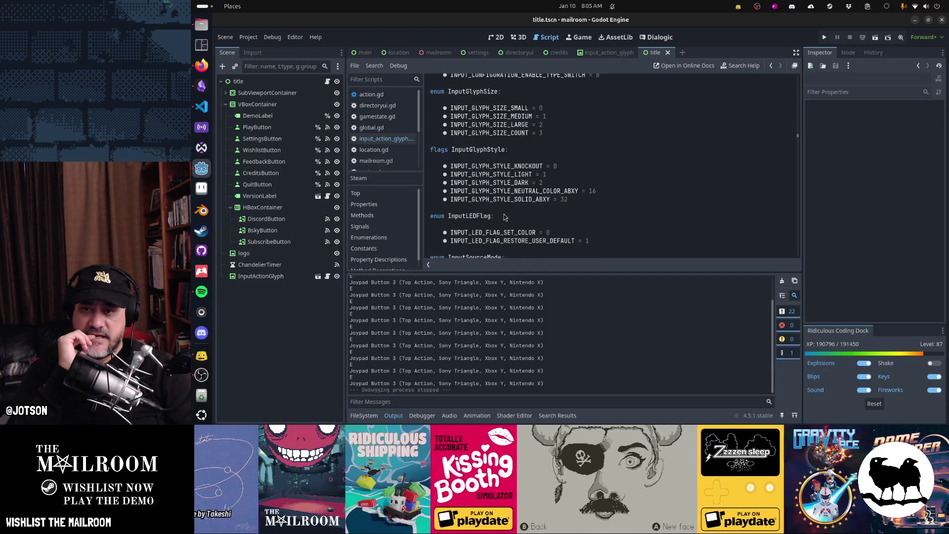
scroll(505, 218, down, 5)
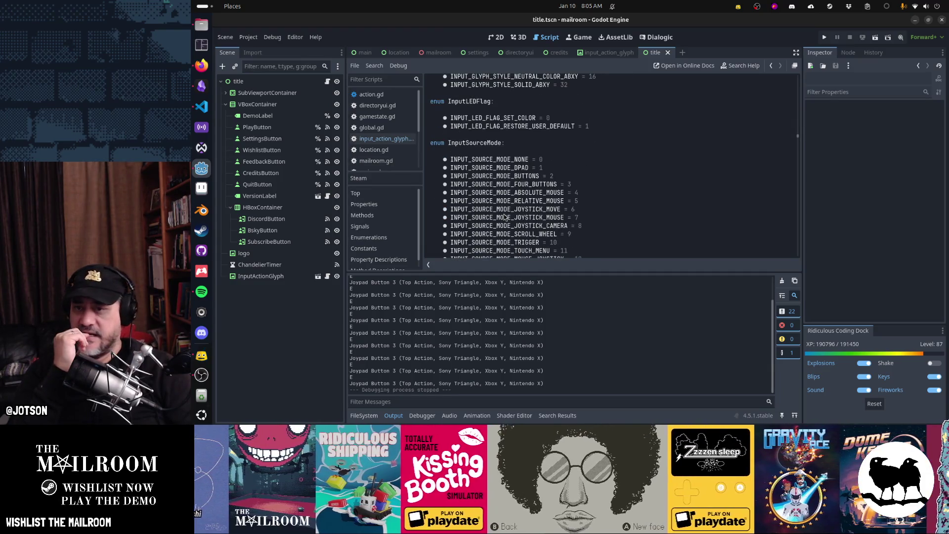
scroll(505, 217, down, 10)
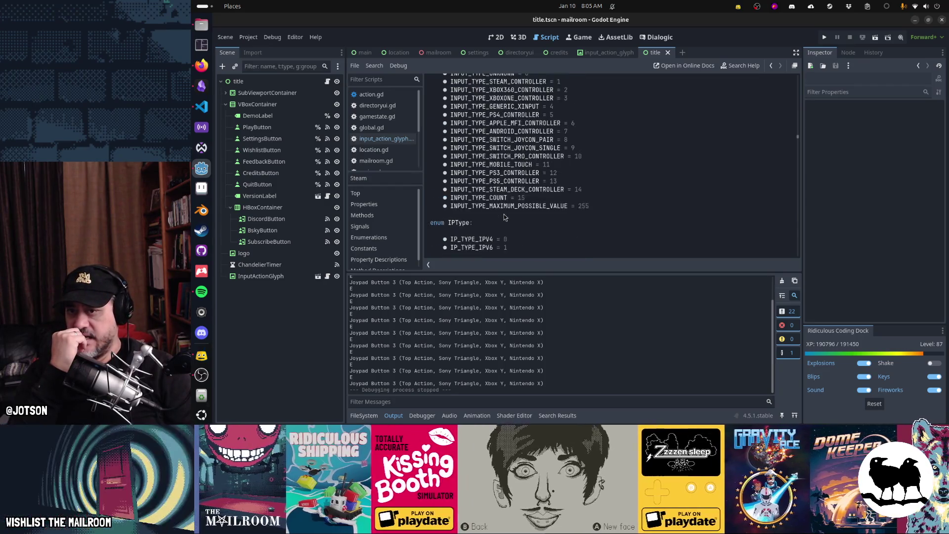
scroll(504, 217, up, 1)
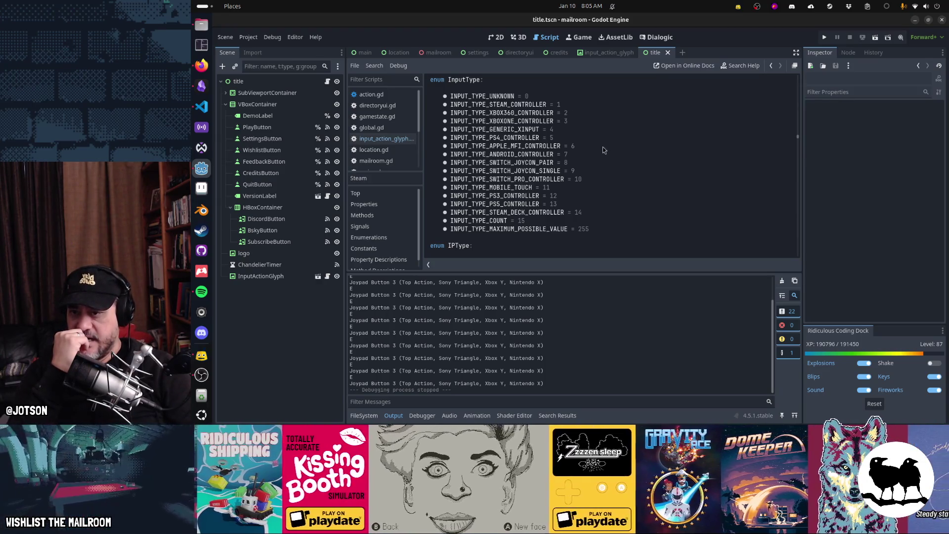
scroll(608, 149, down, 3)
scroll(608, 149, down, 3)
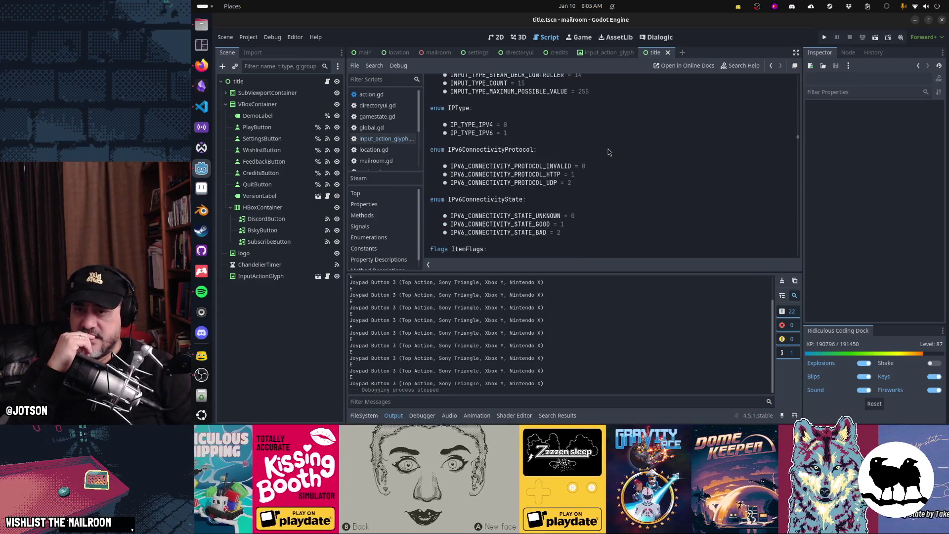
scroll(608, 149, down, 3)
scroll(608, 149, down, 3)
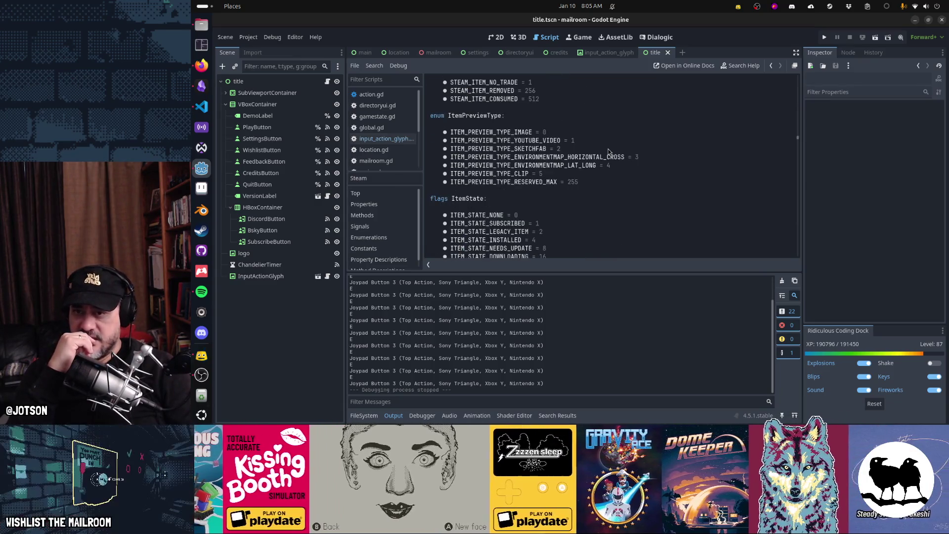
scroll(609, 152, down, 3)
scroll(607, 152, down, 5)
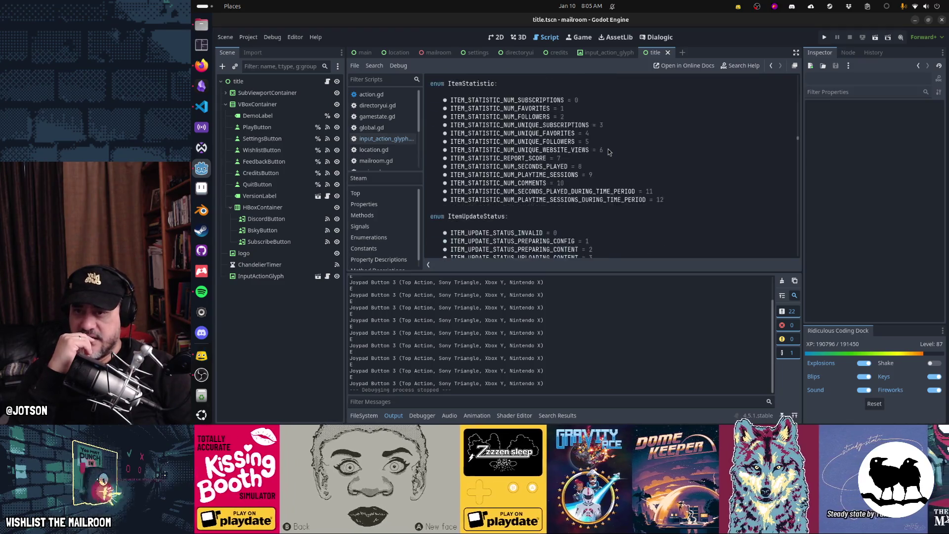
scroll(608, 151, down, 5)
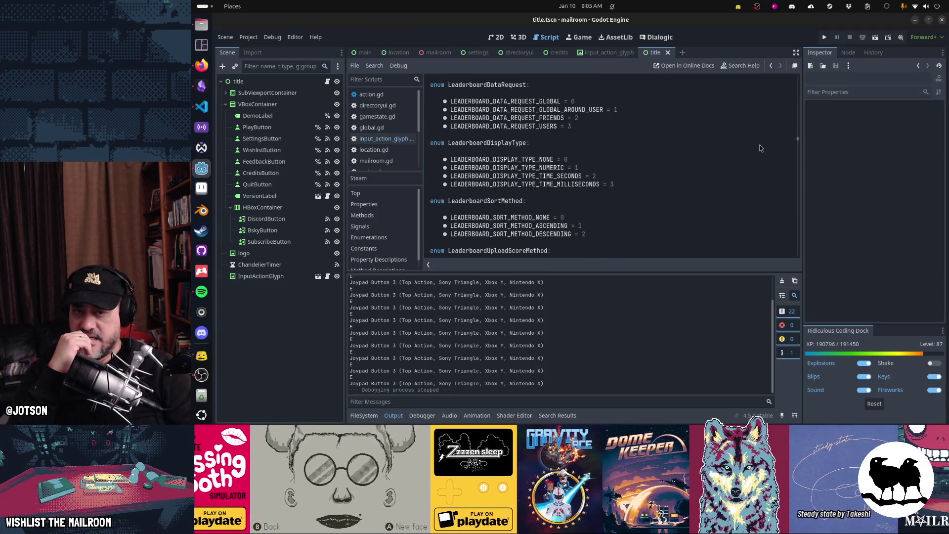
drag(800, 138, 799, 5)
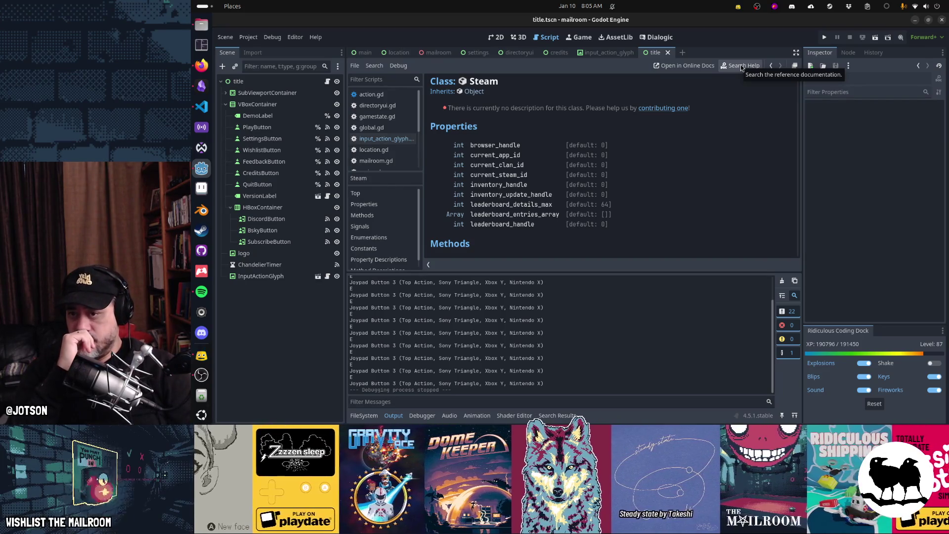
click(740, 65)
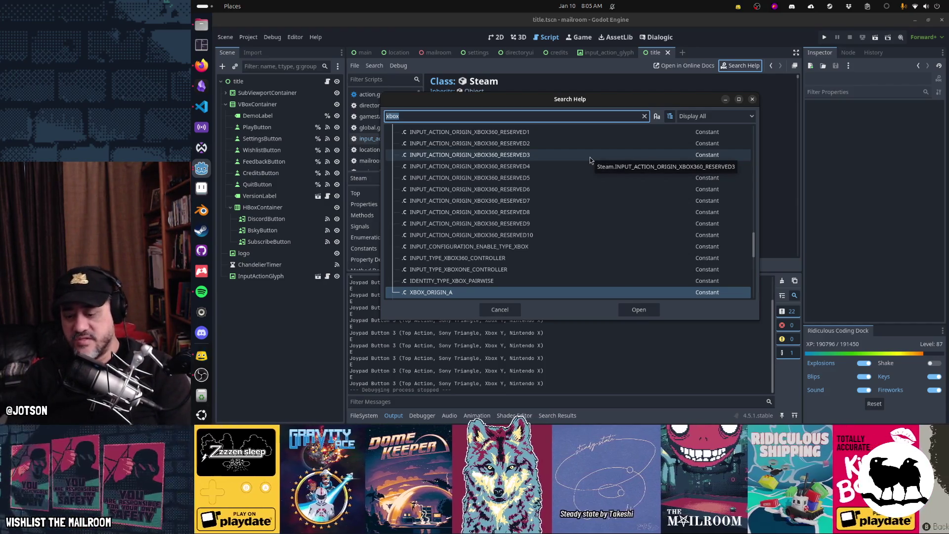
Search help for 'xbox', collapse the Steam results, then change the query to 'input'
text(xbox)
scroll(542, 208, up, 5)
scroll(542, 209, up, 10)
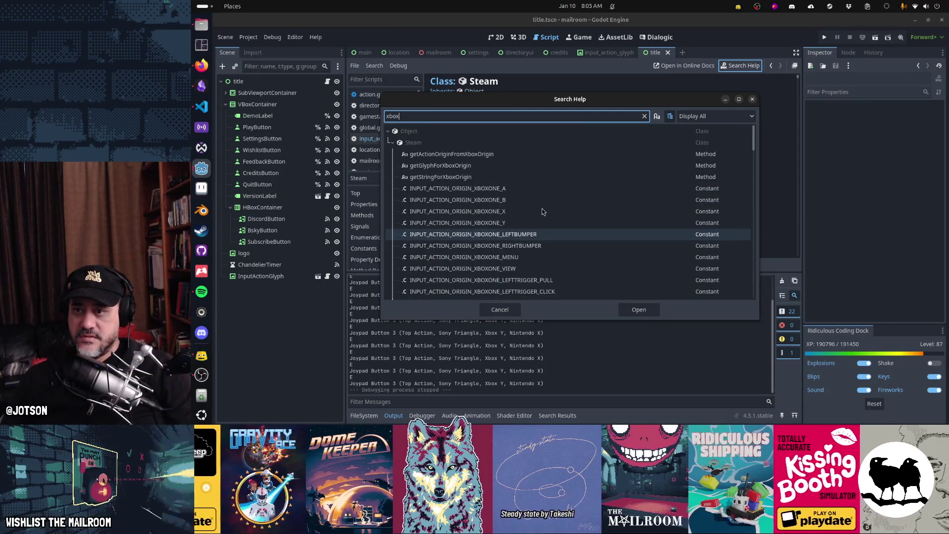
click(393, 143)
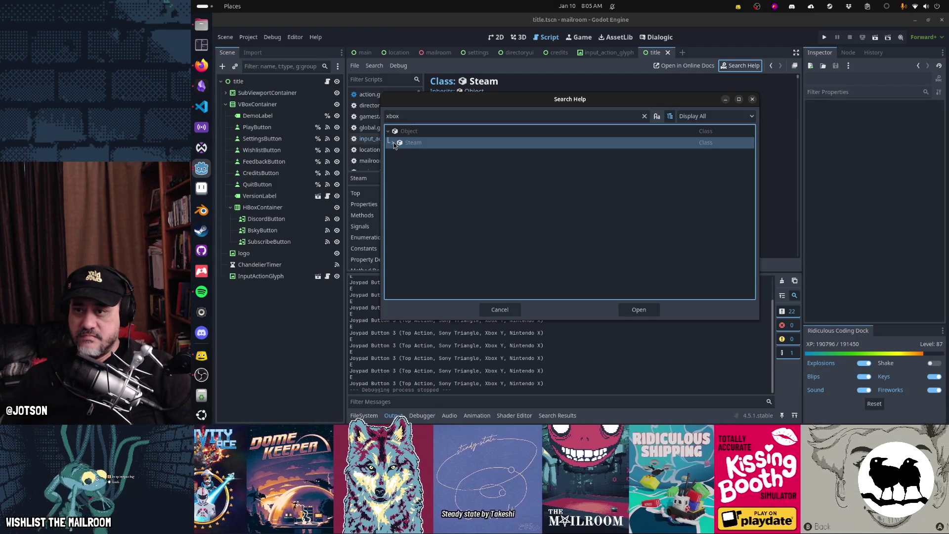
click(393, 144)
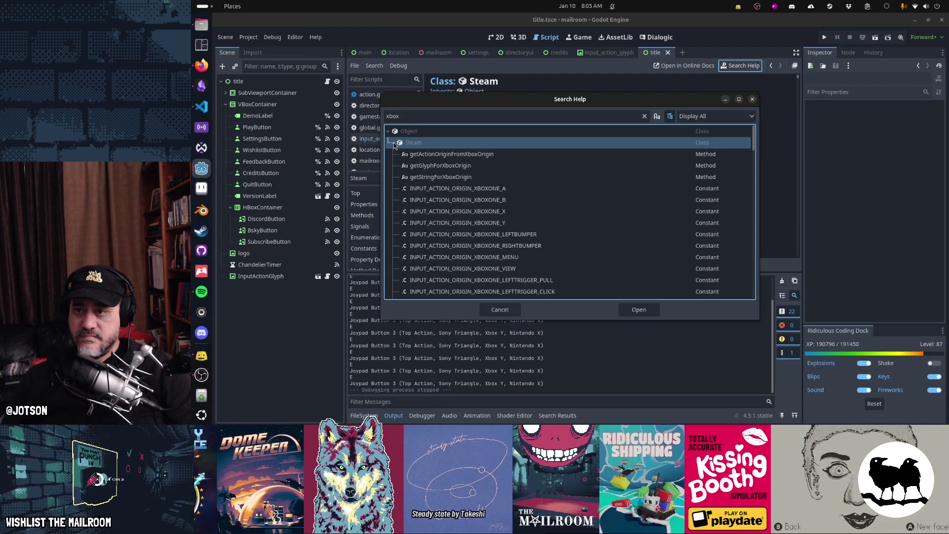
click(394, 143)
click(453, 117)
double_click(452, 118)
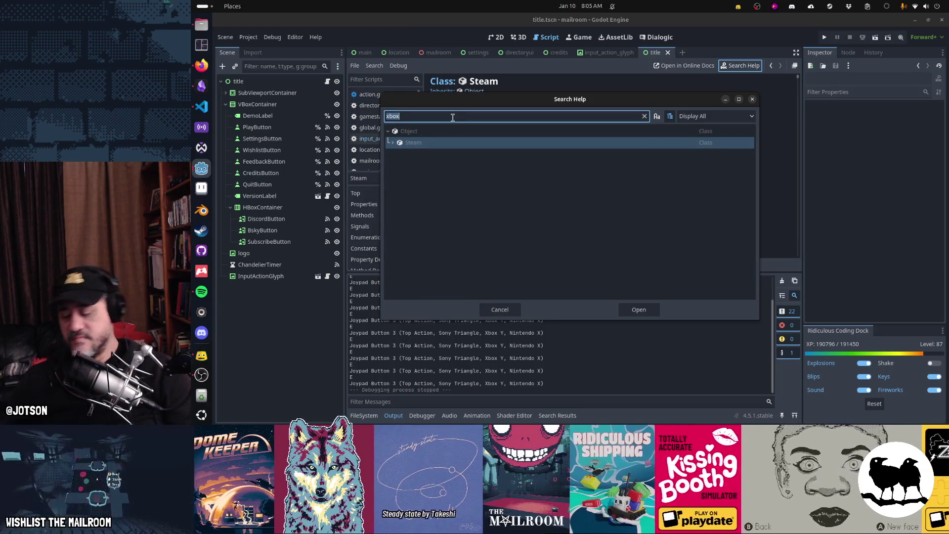
text(input)
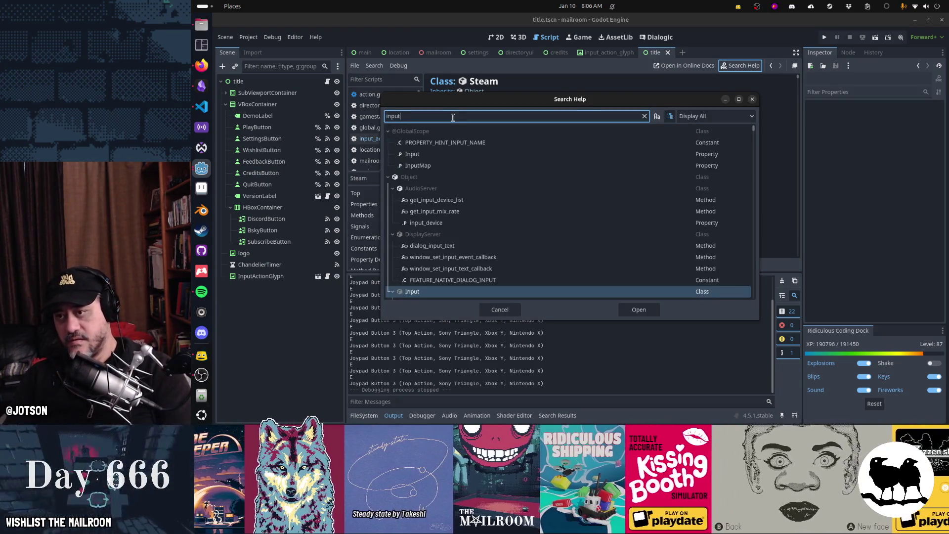
Filter to Constants Only, search 'button', and scroll to the JOY_BUTTON constants
click(749, 116)
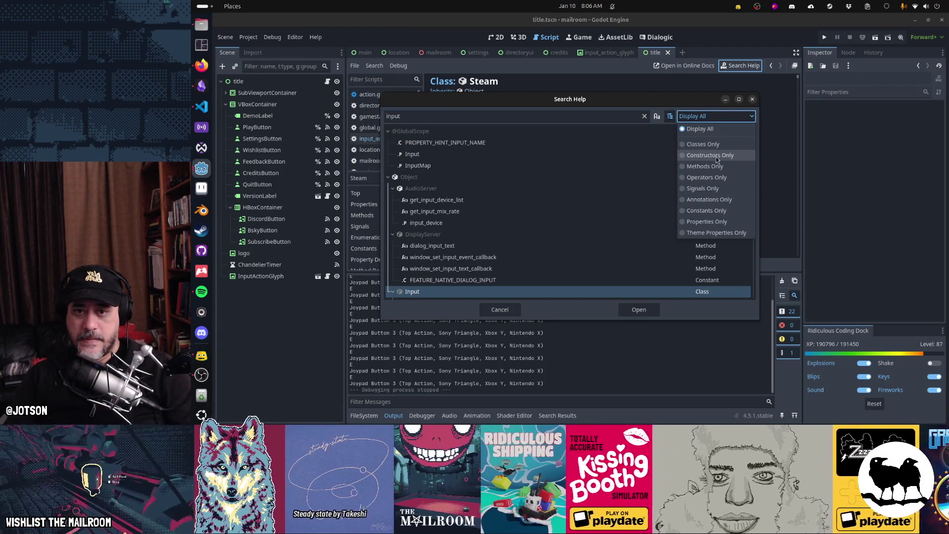
click(722, 210)
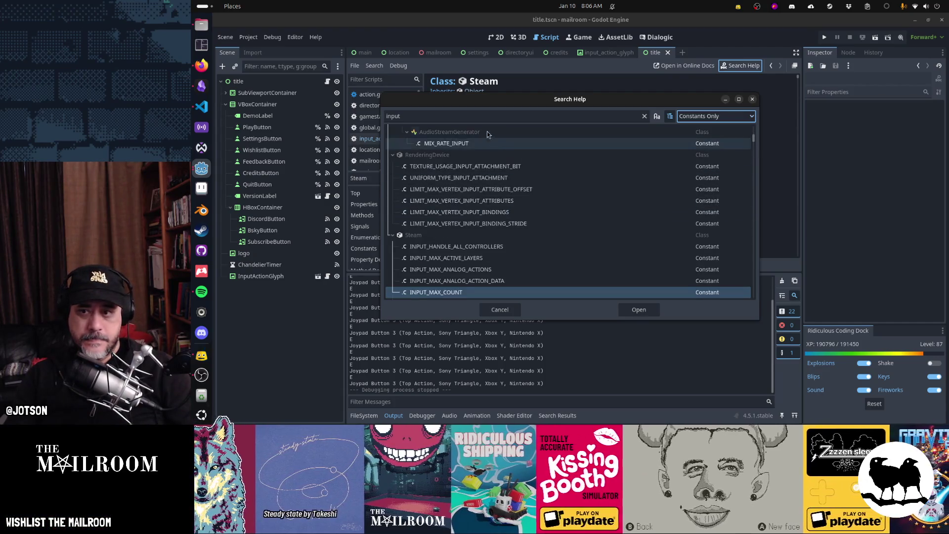
double_click(472, 117)
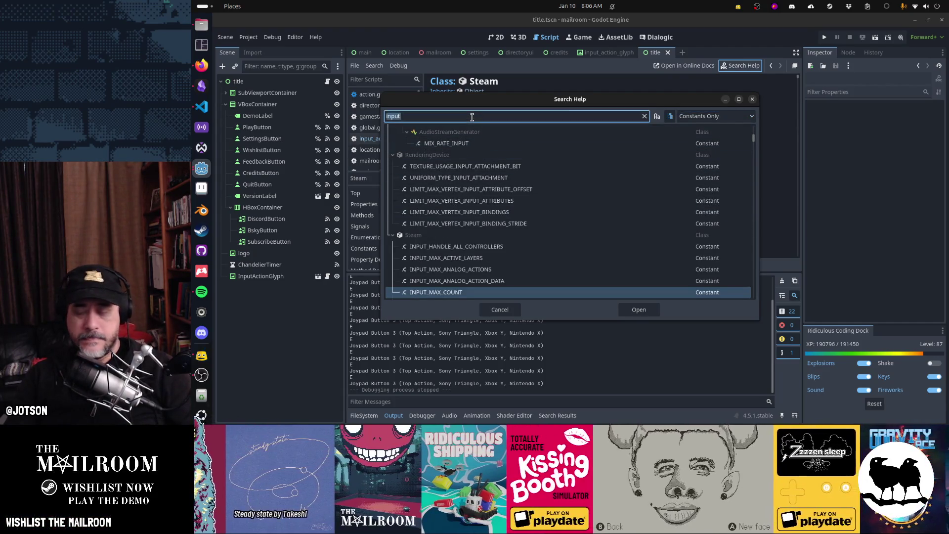
text(button)
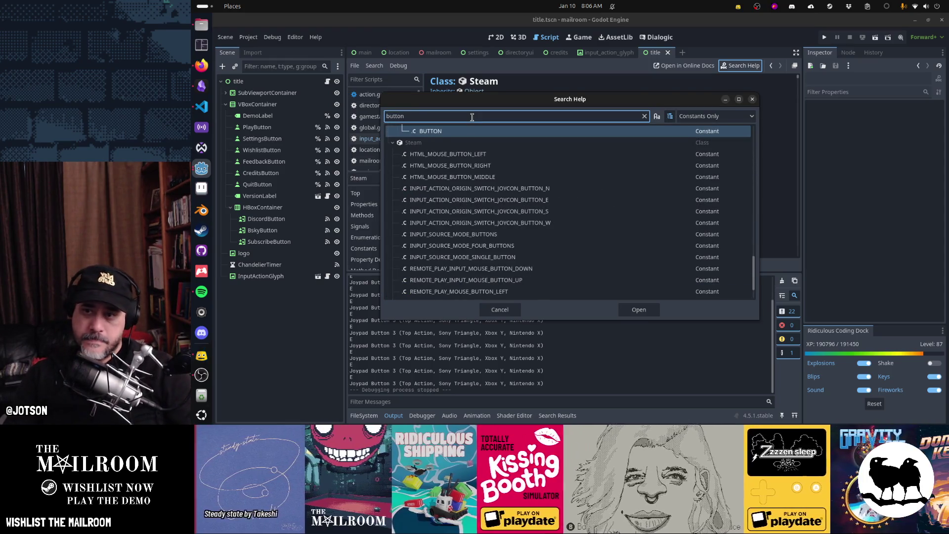
click(392, 145)
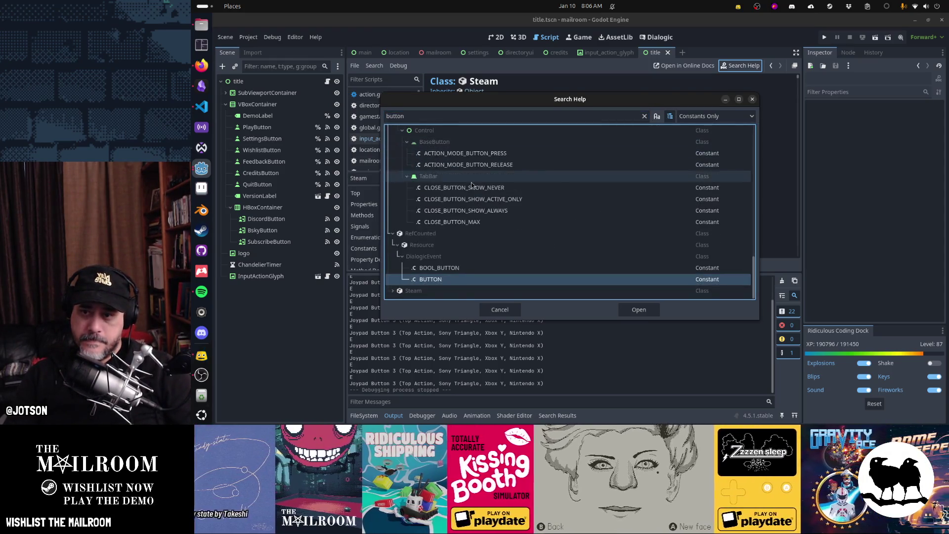
scroll(482, 196, up, 2)
scroll(484, 198, up, 8)
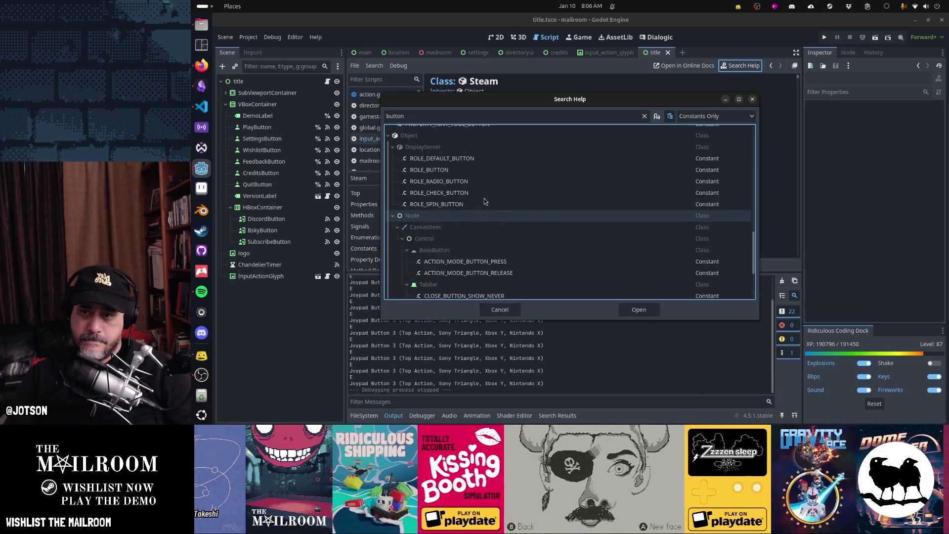
scroll(485, 198, up, 4)
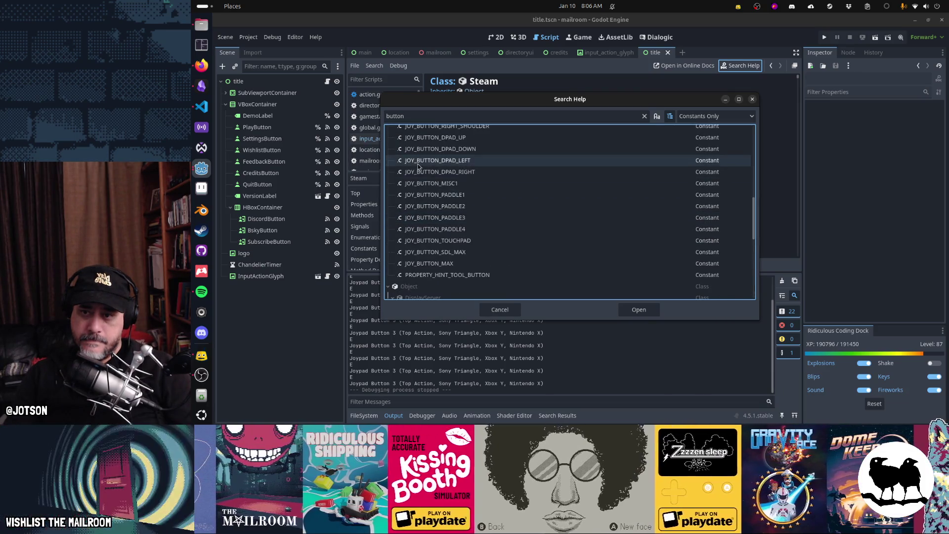
scroll(432, 256, up, 3)
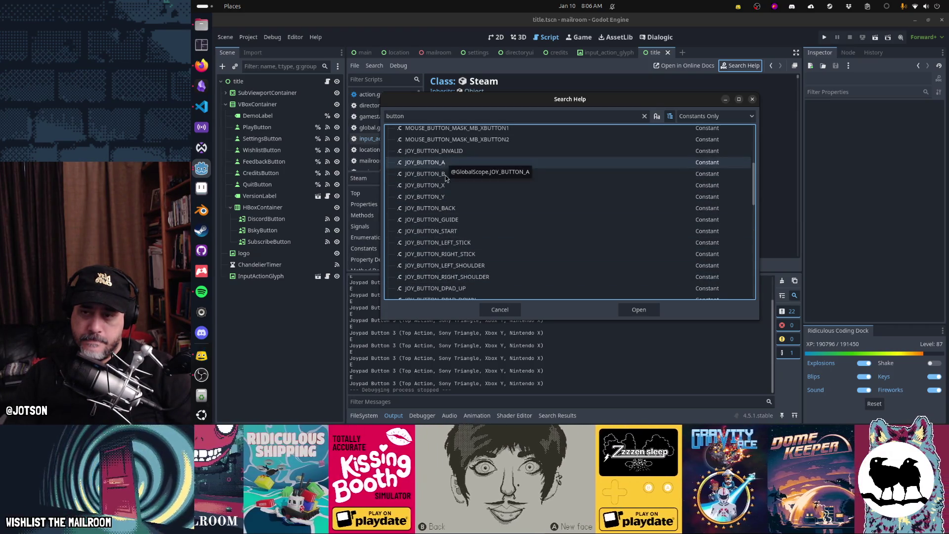
scroll(441, 162, up, 7)
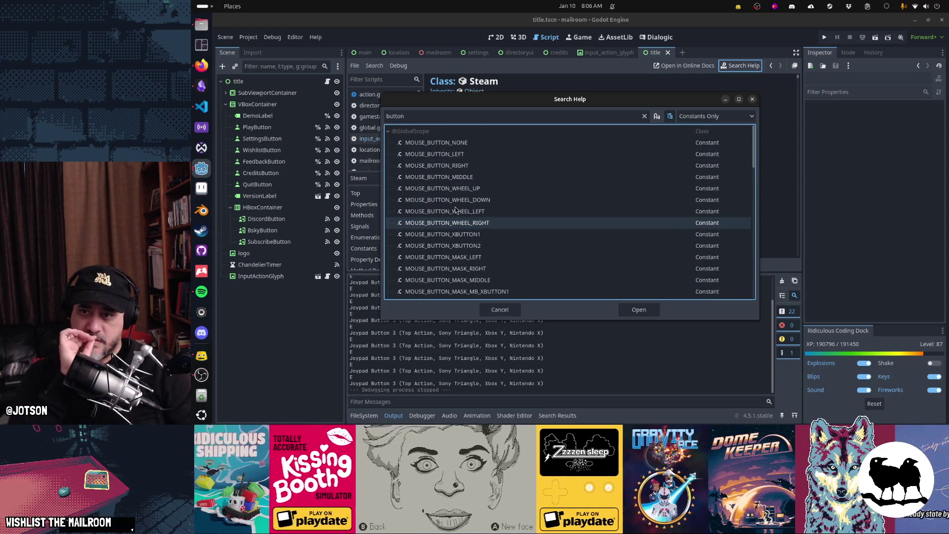
scroll(449, 182, down, 4)
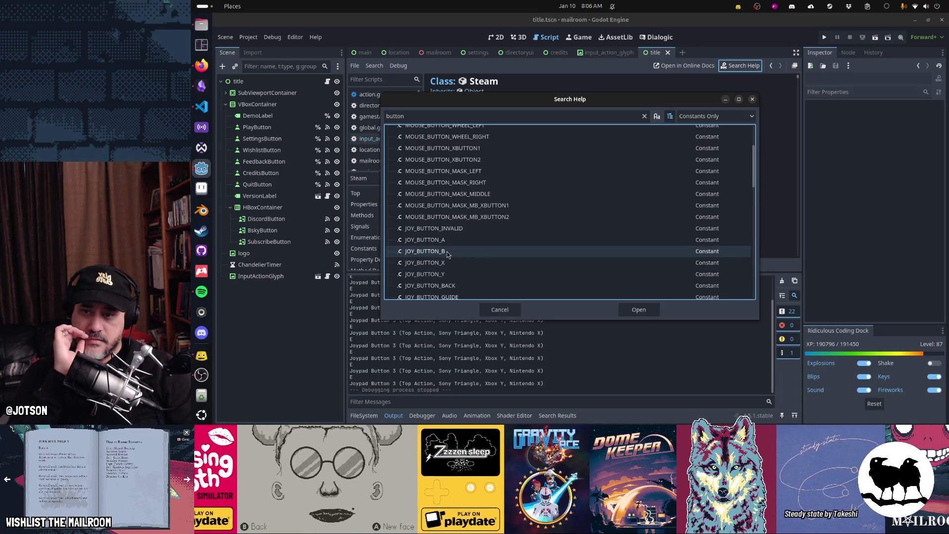
double_click(447, 252)
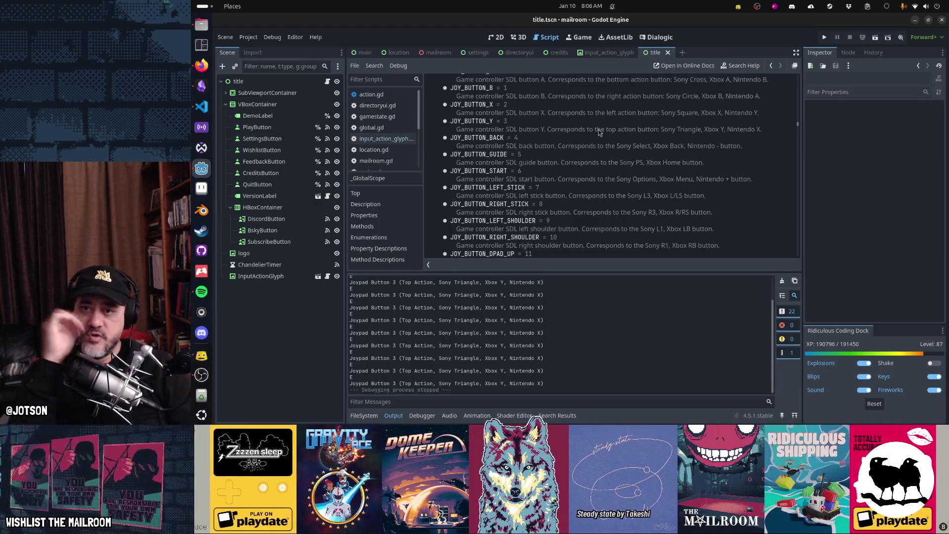
drag(461, 121, 491, 121)
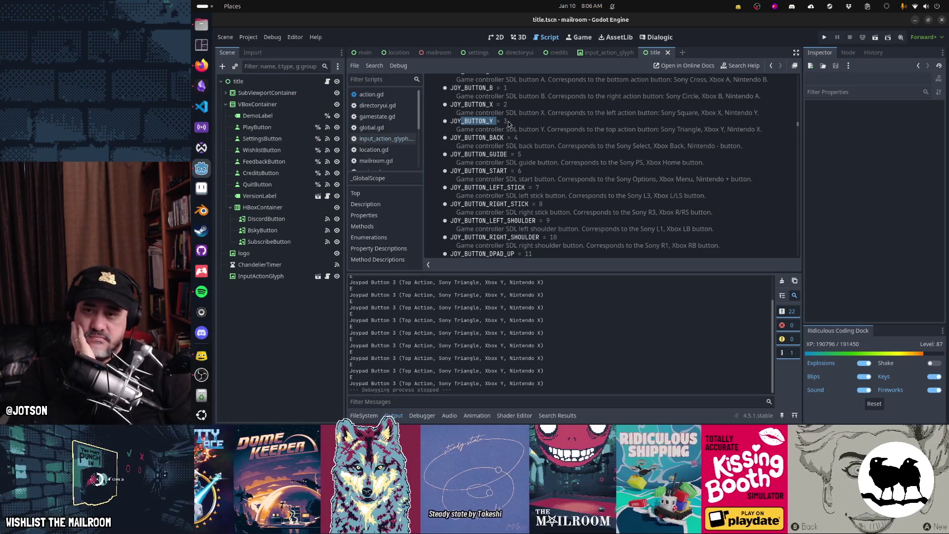
scroll(509, 124, up, 5)
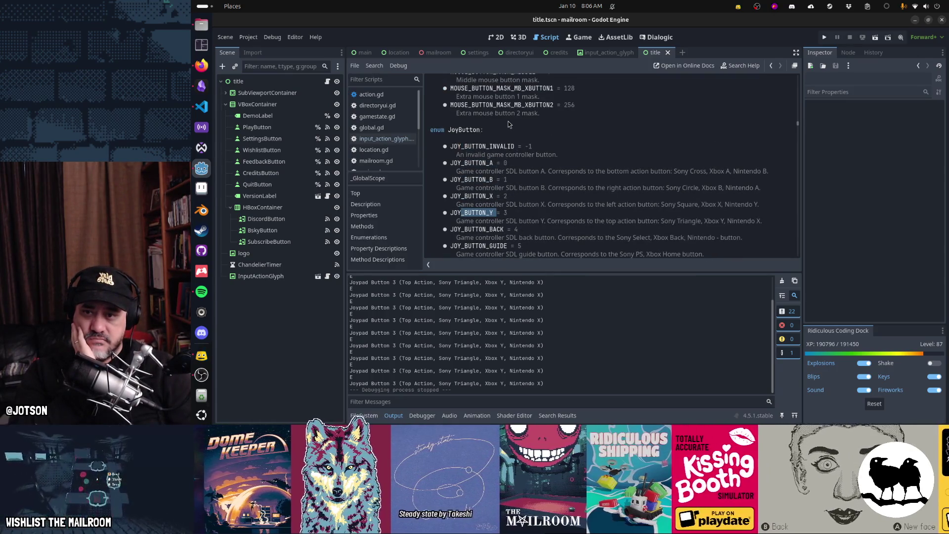
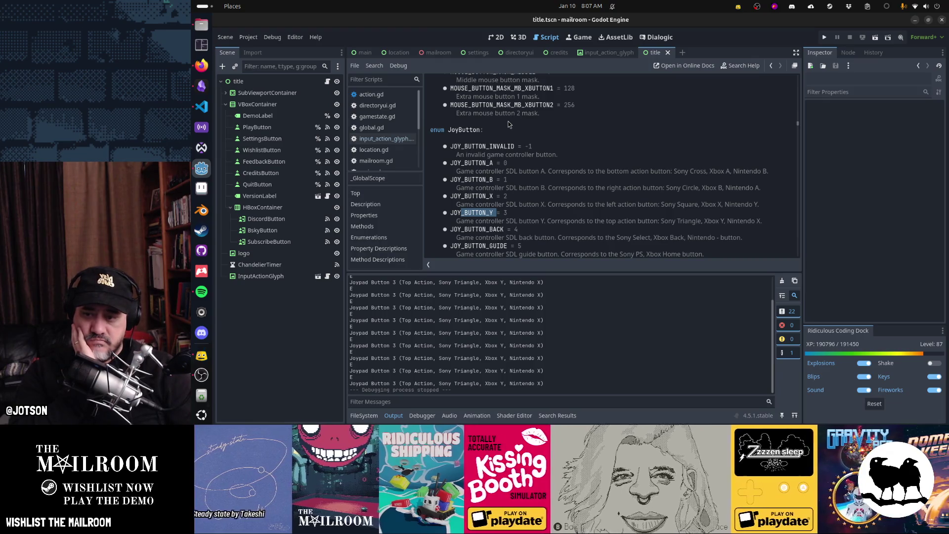
Return to the prints line in input_action_glyph.gd, then switch to the InputEvent docs in Firefox
click(380, 143)
key(End)
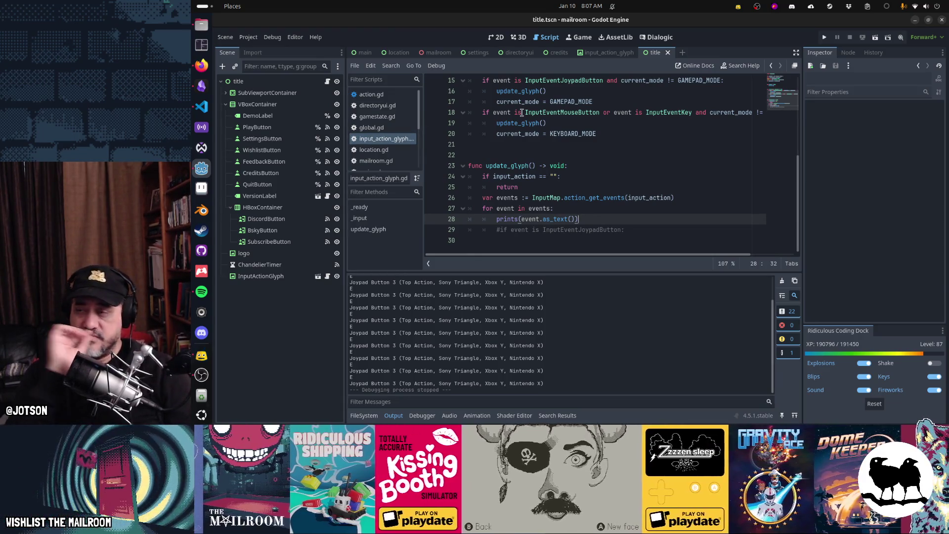
click(202, 66)
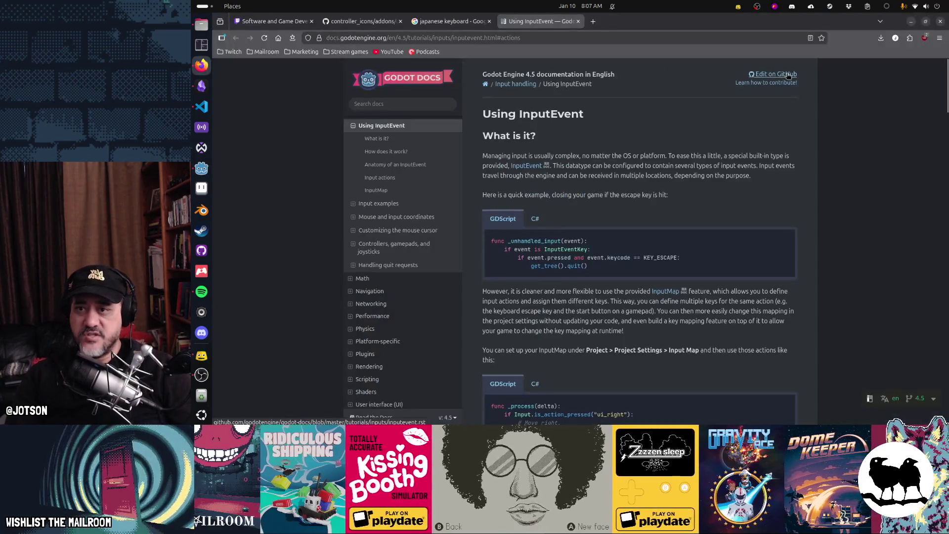
Search 'godot sdl button_index always the same cross platform' and open the Controllers, gamepads, and joysticks page
key(ctrl+t)
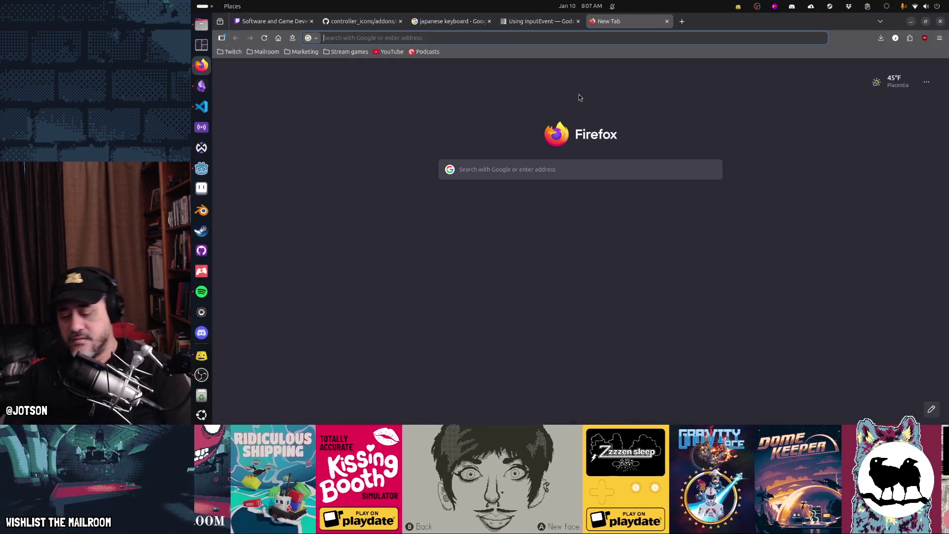
text(godot sdl button_inde)
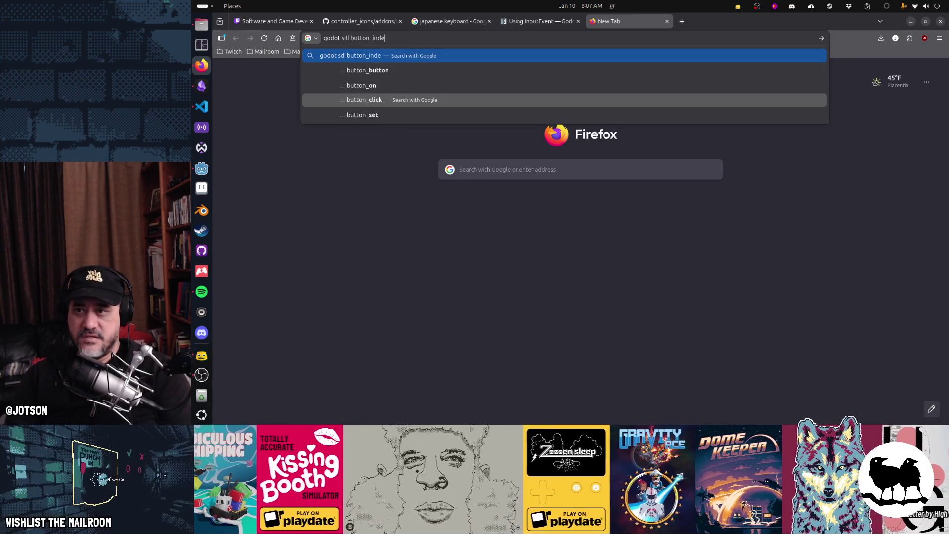
text(x always the same cross platf)
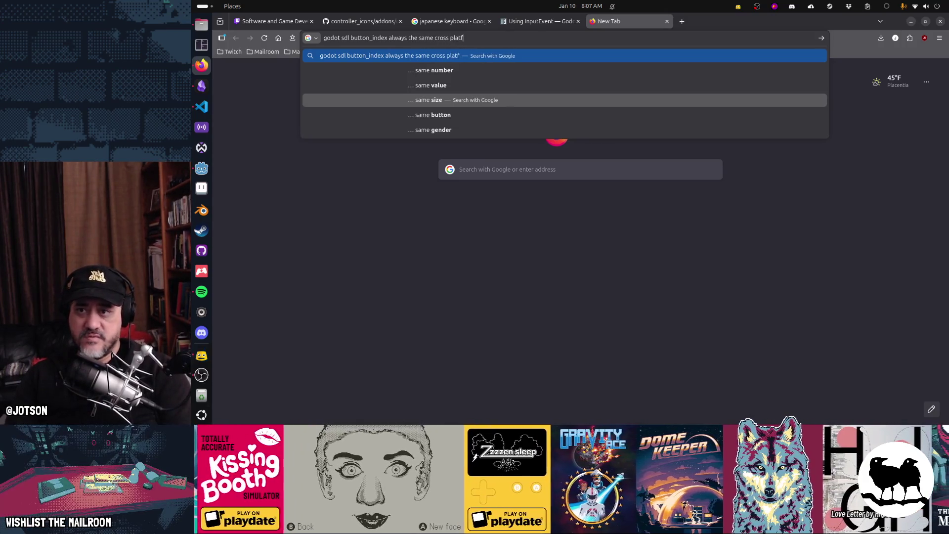
text(orm)
key(Return)
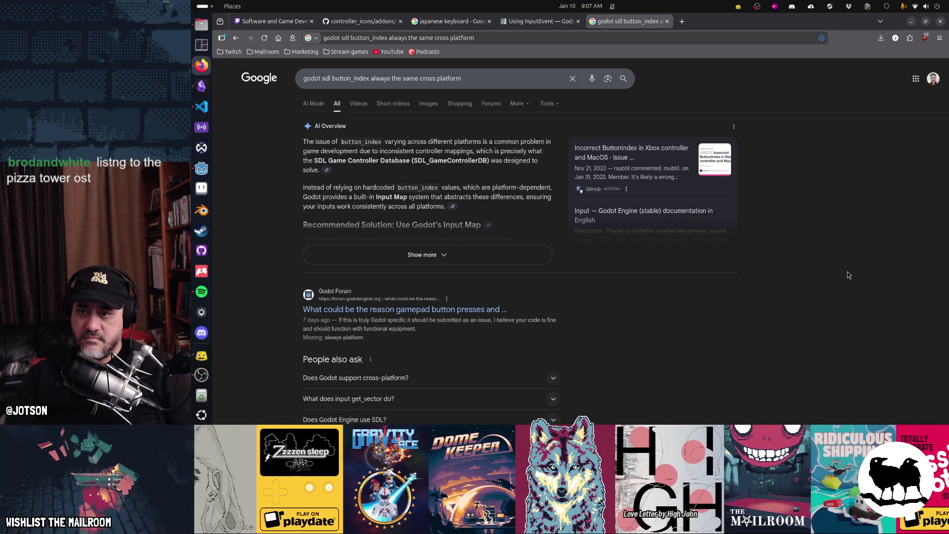
scroll(847, 272, down, 1)
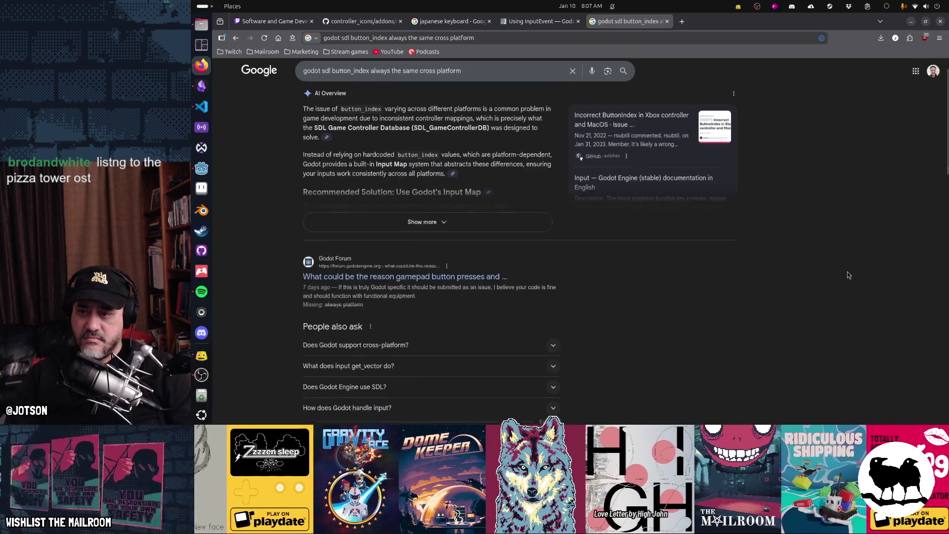
scroll(848, 272, down, 4)
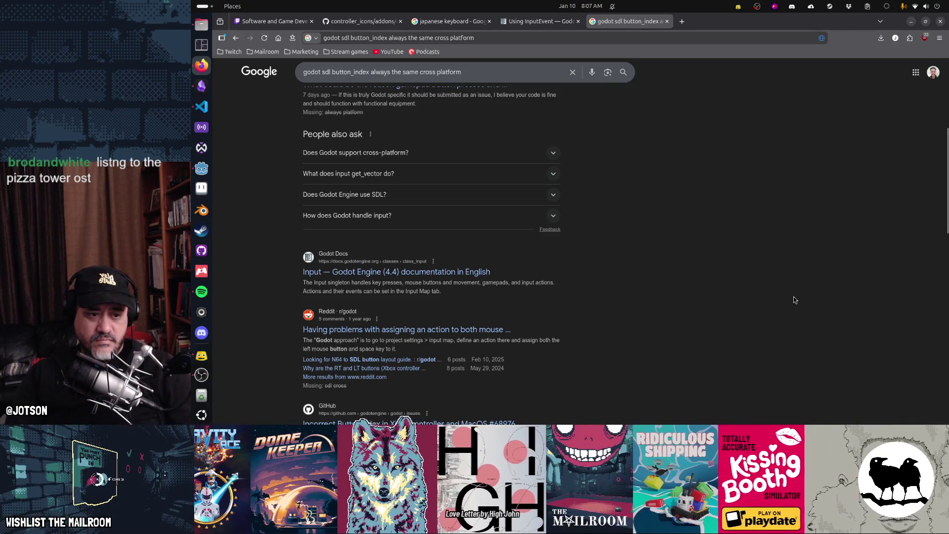
scroll(793, 298, down, 4)
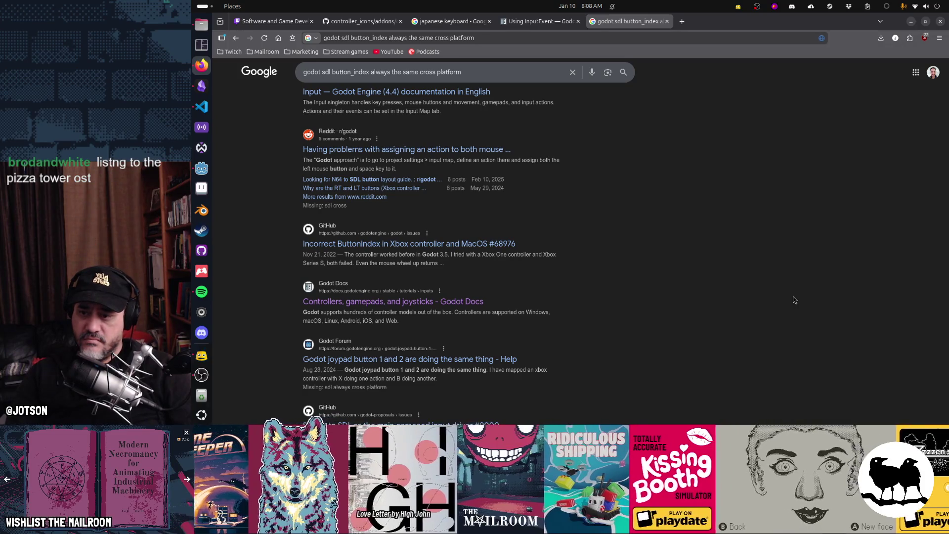
scroll(793, 299, down, 3)
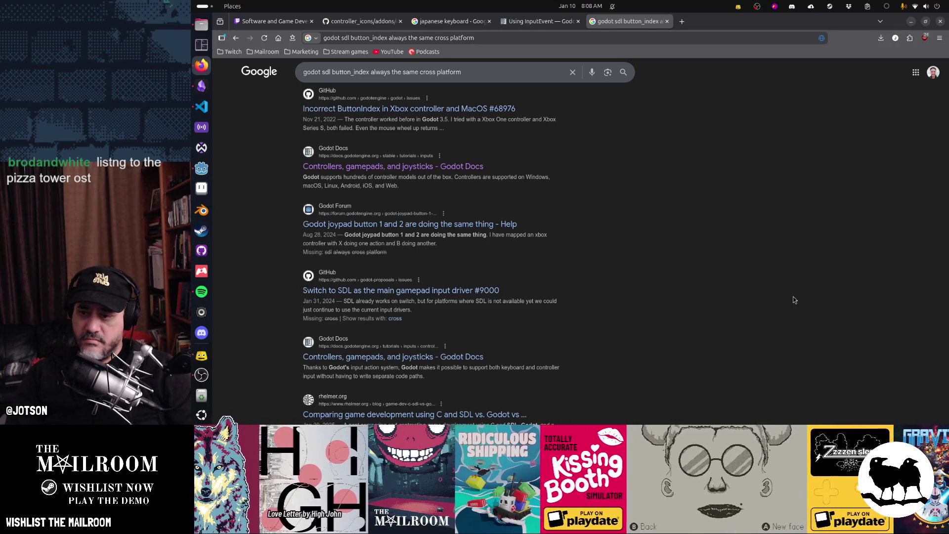
click(422, 356)
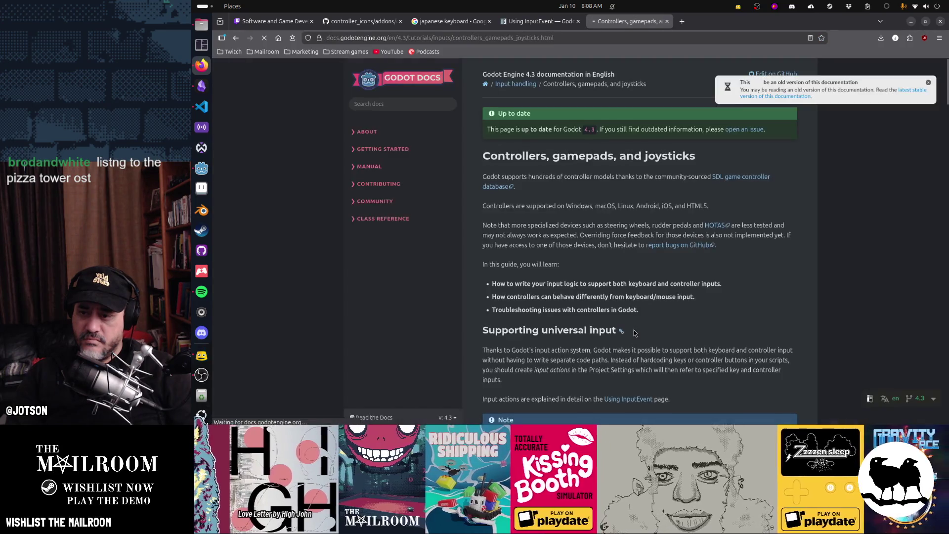
Cycle through the four 'sdl' matches on the page, ending at the incorrectly mapped buttons section
key(ctrl+f)
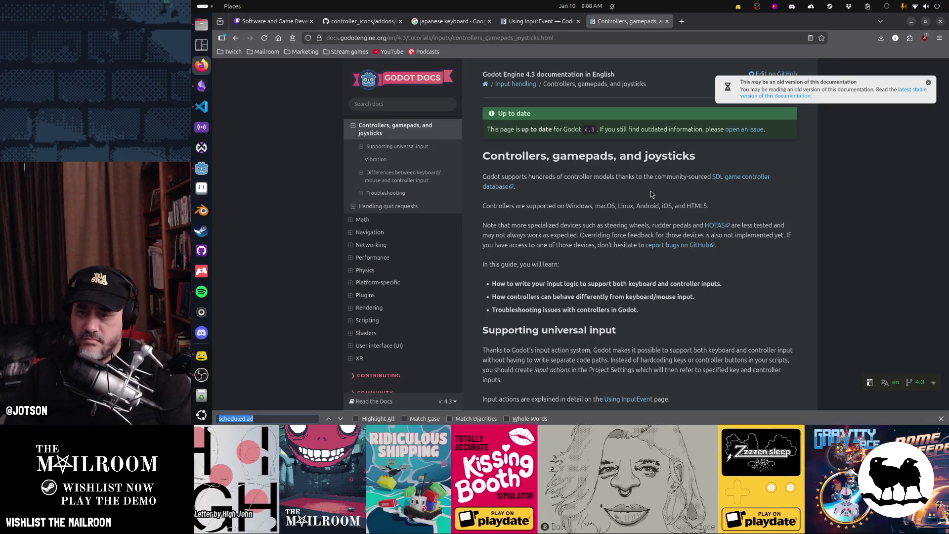
text(sdl)
key(Return)
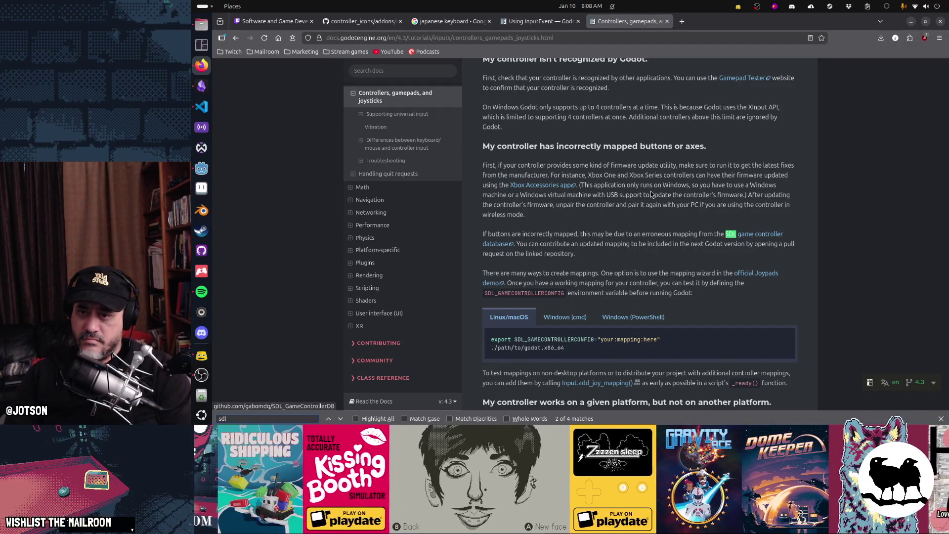
key(Return)
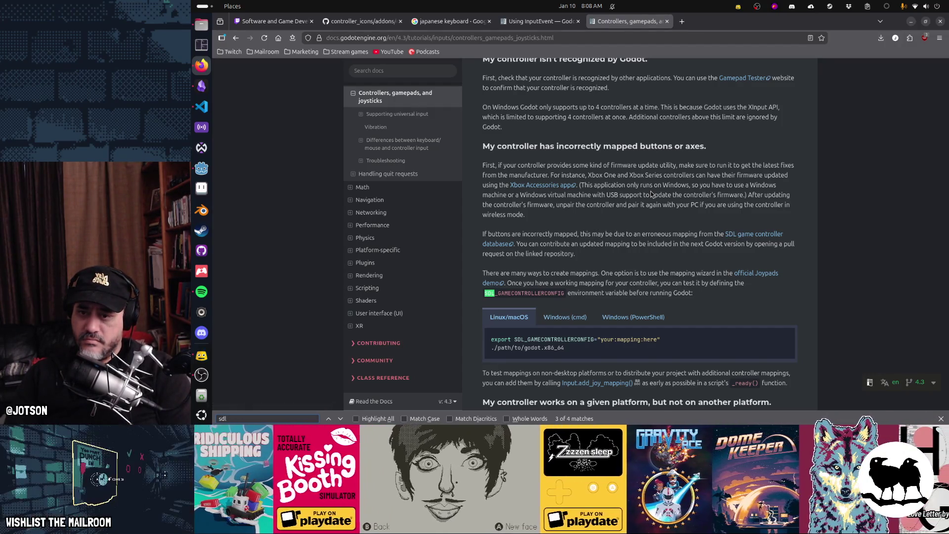
key(Return)
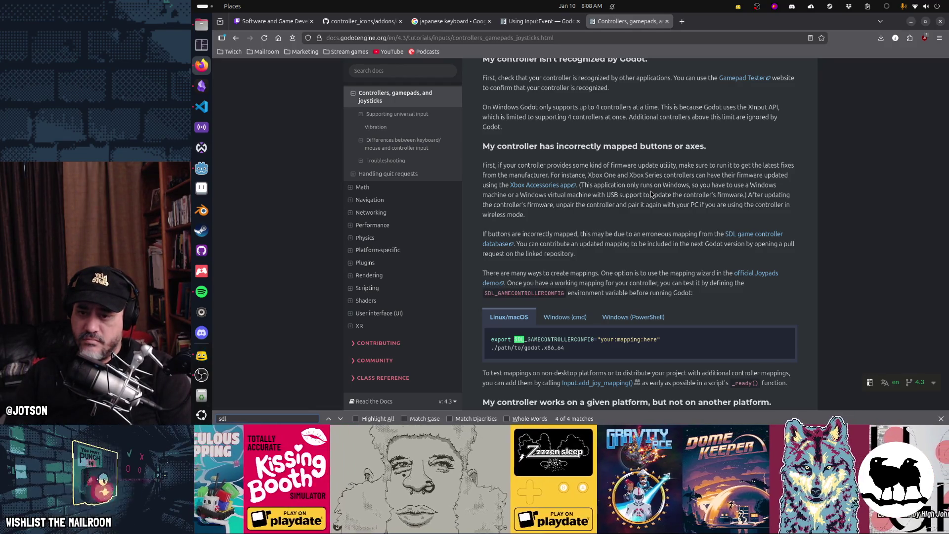
key(Return)
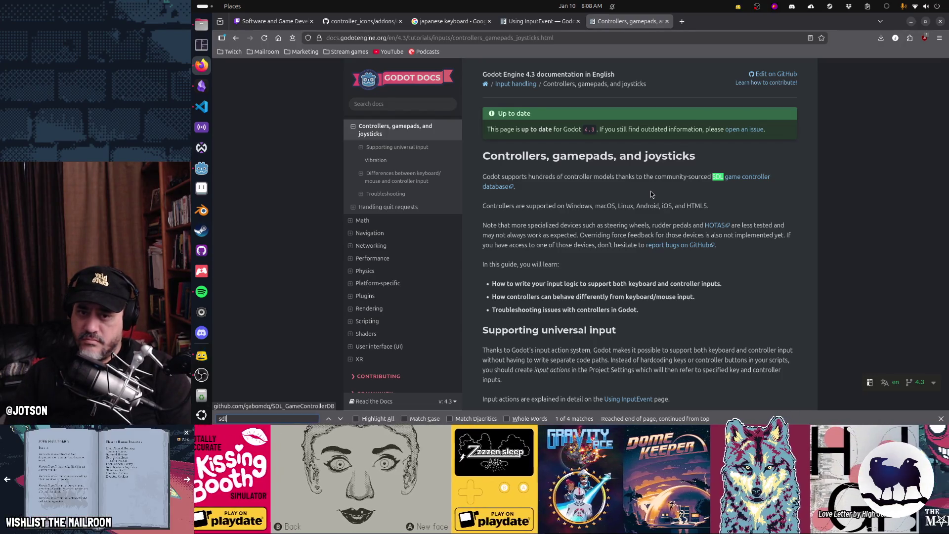
key(Return)
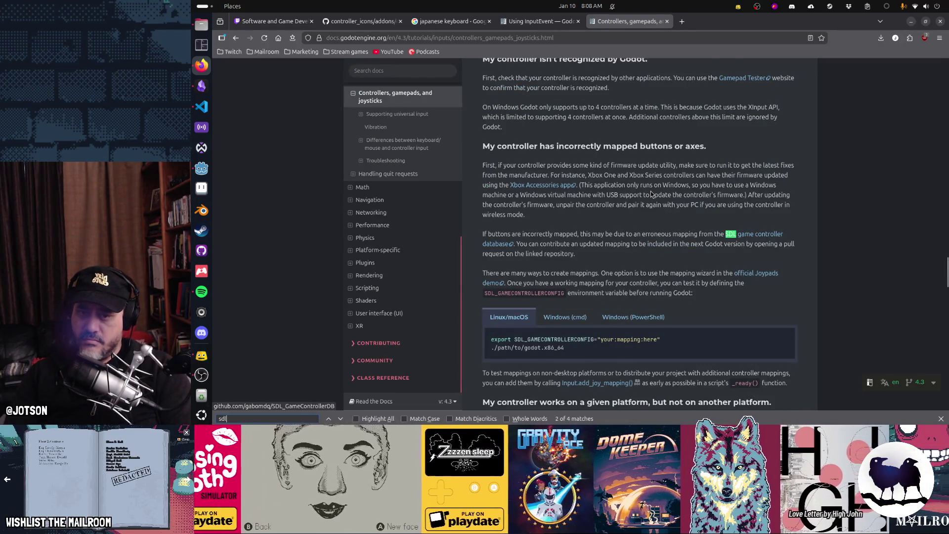
key(ctrl+l)
Search Google for 'are godot input button_index the same across gamepads'
text(god)
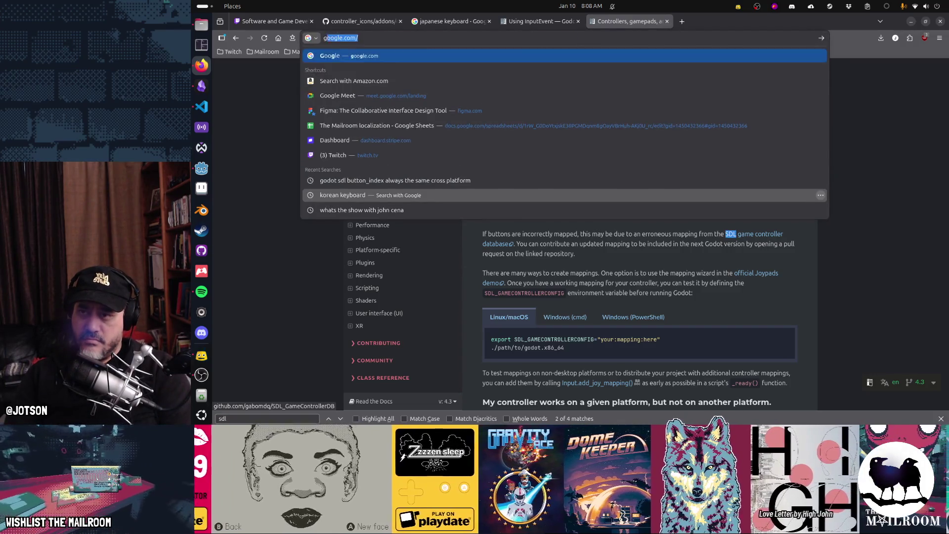
text(ot)
key(ctrl+a)
text(are godot)
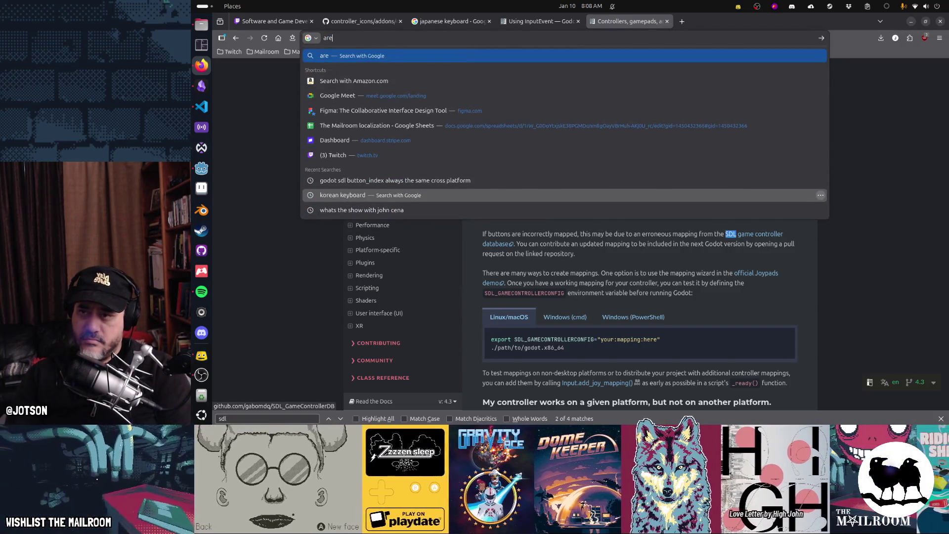
text( input button_)
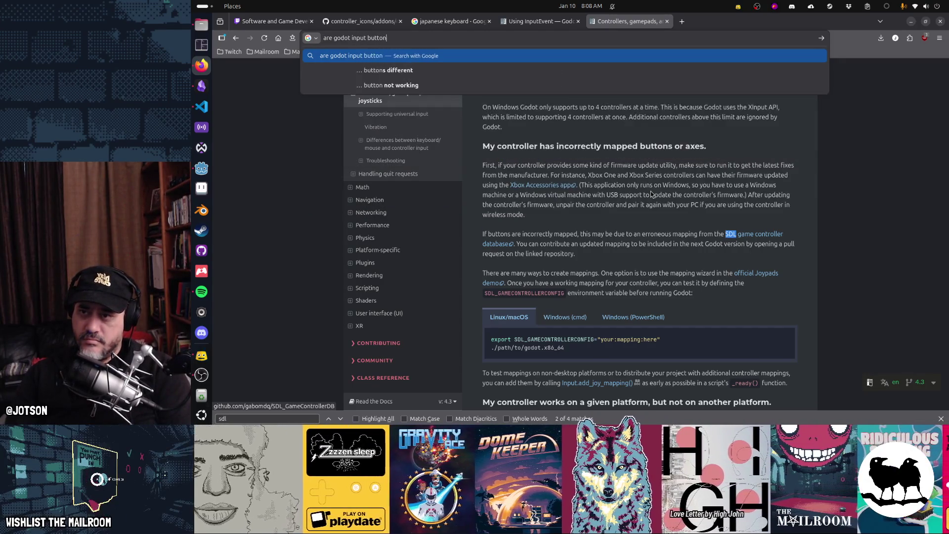
text(index the s)
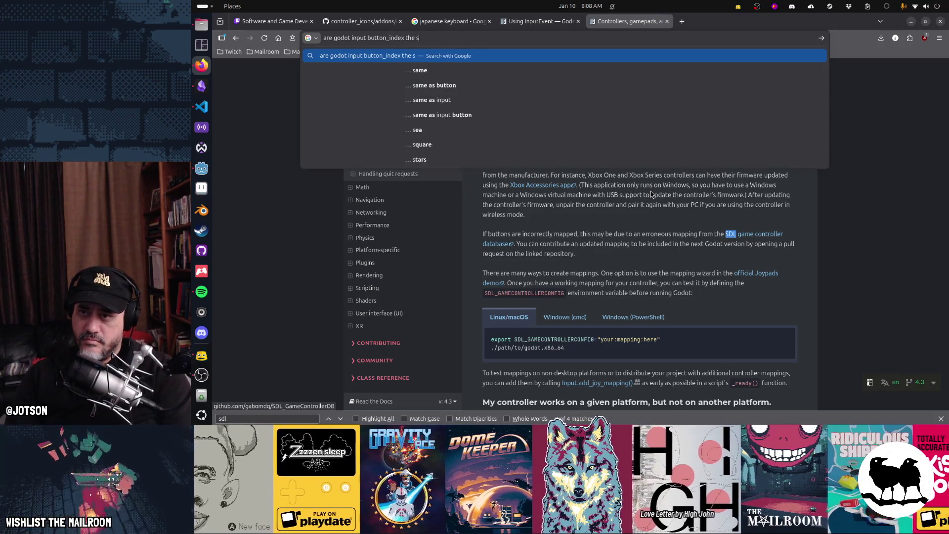
text(ame across)
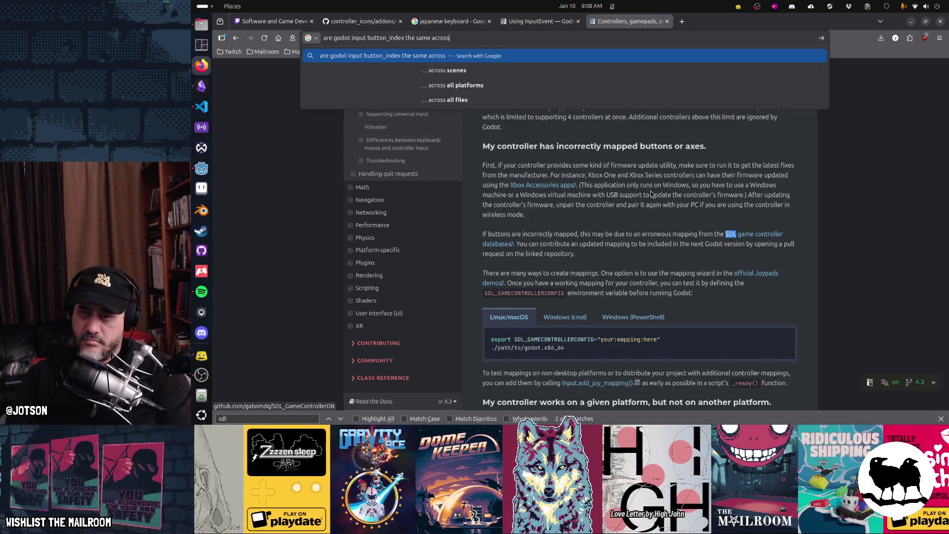
text( gamepads)
key(Return)
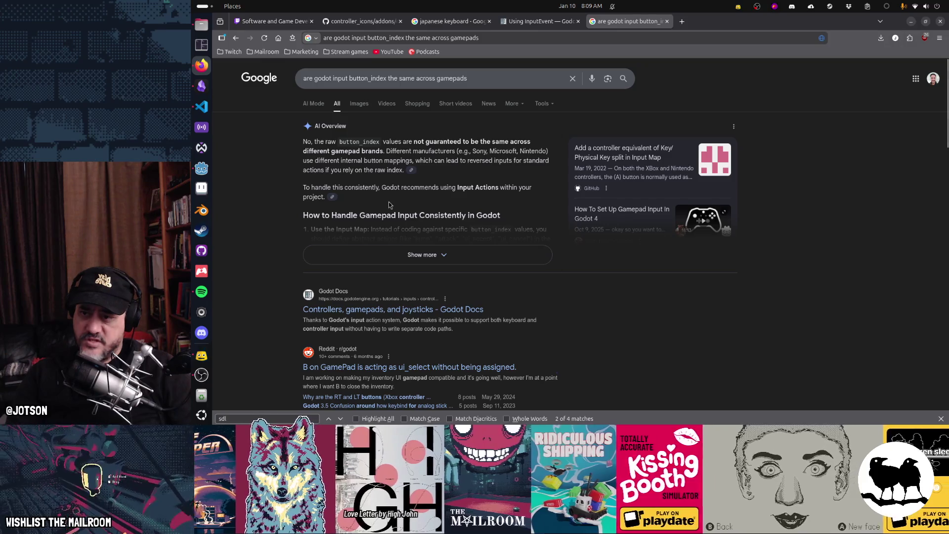
Check the AI Overview's citation sources, select the Cultural Differences explanation, and open a new tab
scroll(570, 292, down, 3)
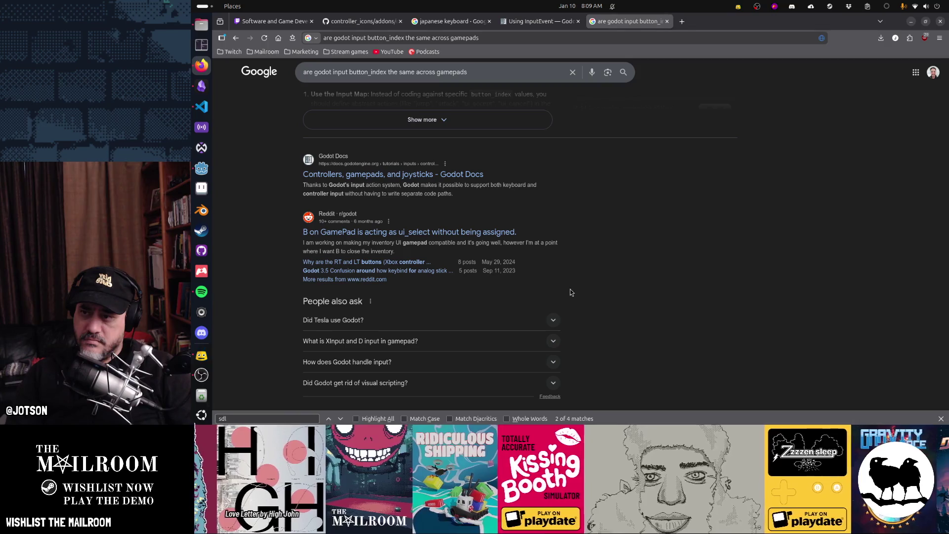
scroll(429, 223, up, 3)
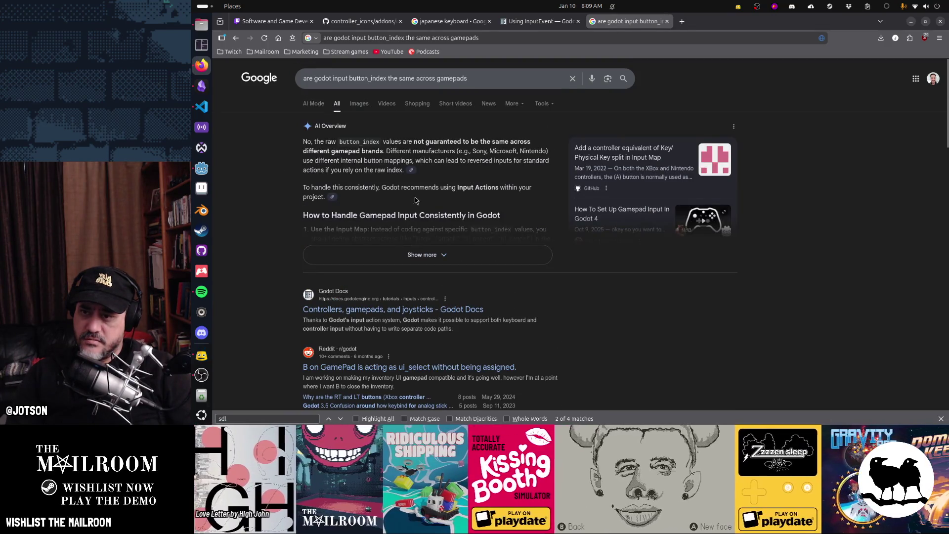
click(412, 171)
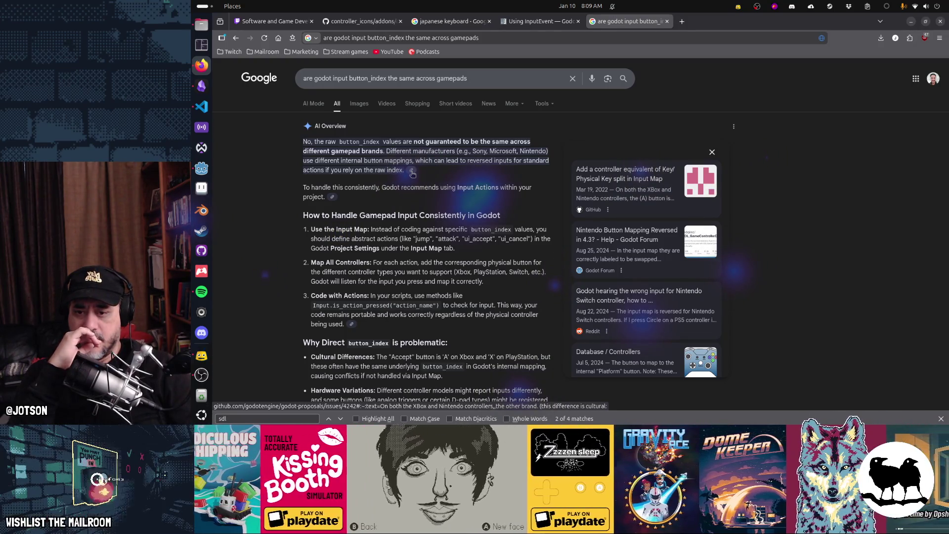
click(413, 172)
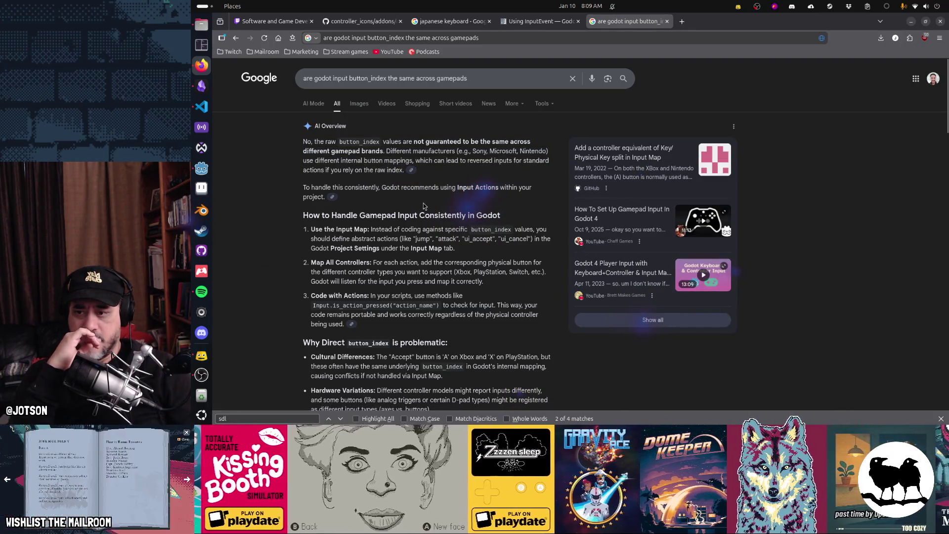
scroll(424, 206, down, 2)
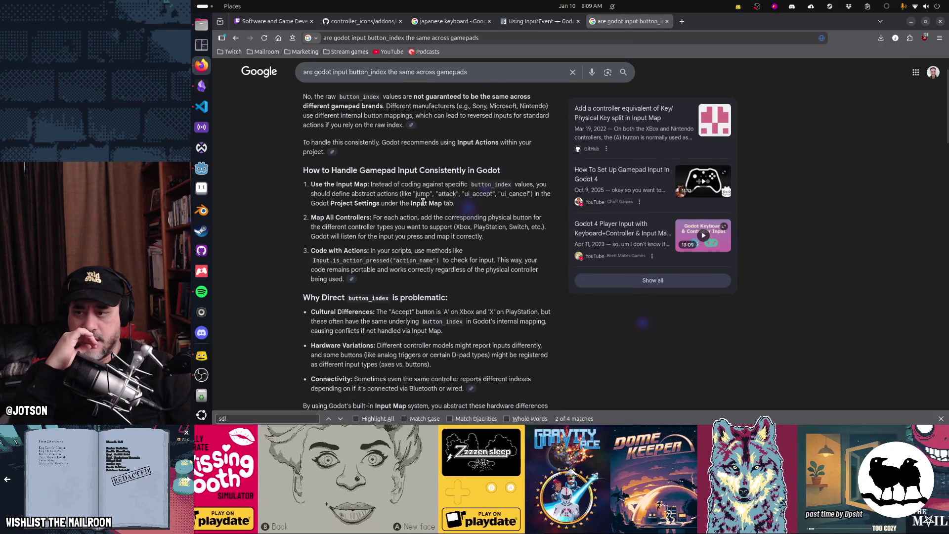
scroll(423, 204, down, 5)
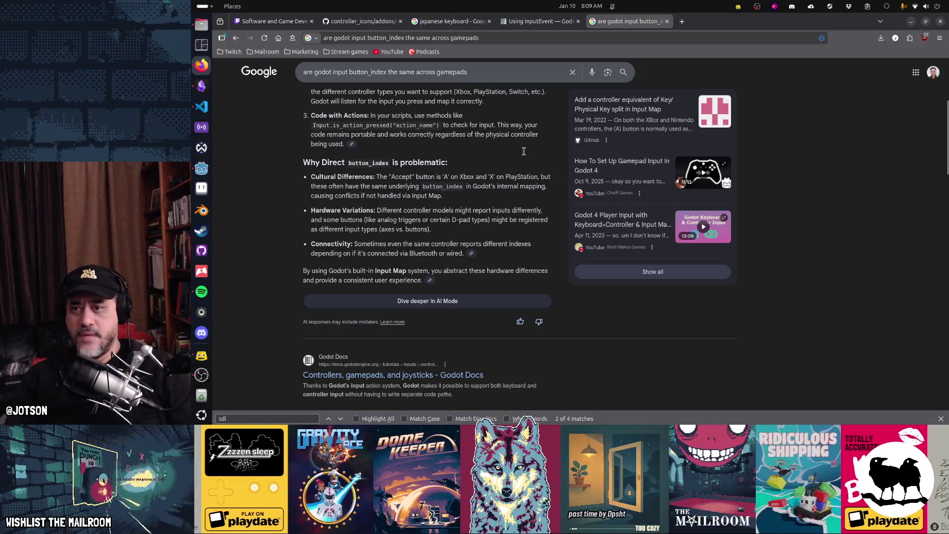
drag(417, 177, 473, 196)
key(ctrl+t)
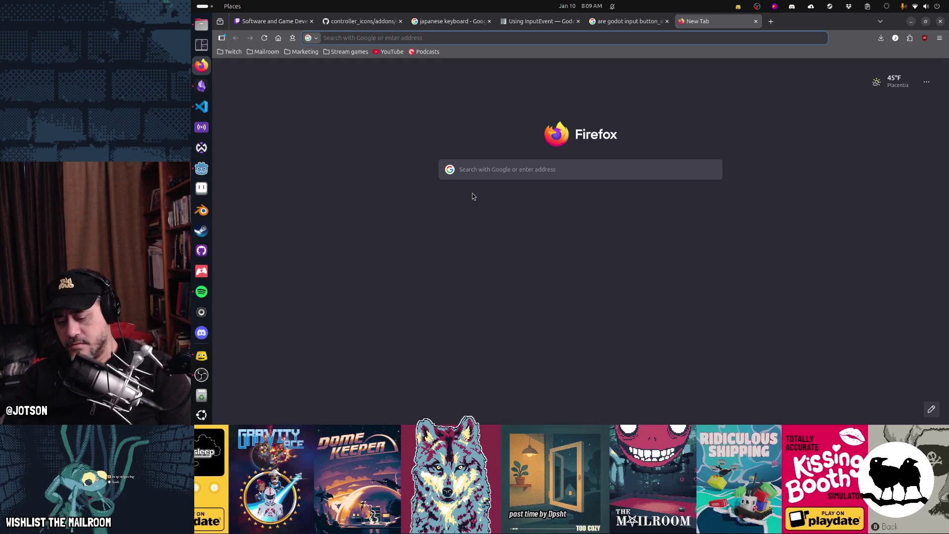
View Google Images results for 'ds4 controller', then go back to the button_index results tab
text(ds4 controller)
key(Return)
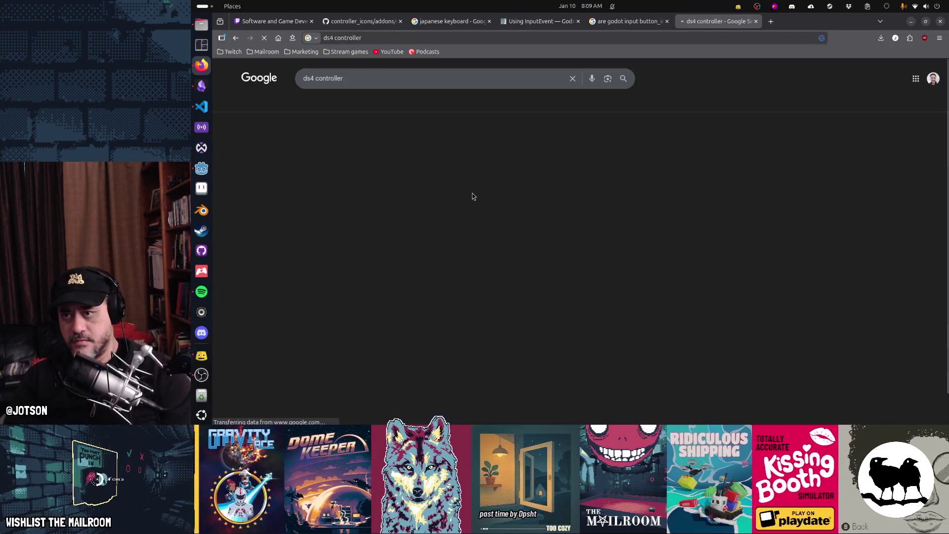
click(390, 106)
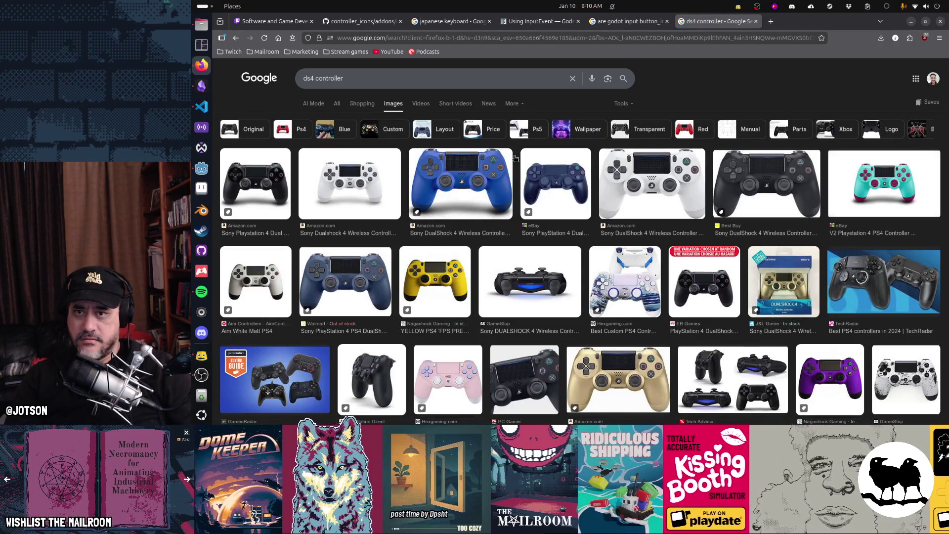
click(625, 21)
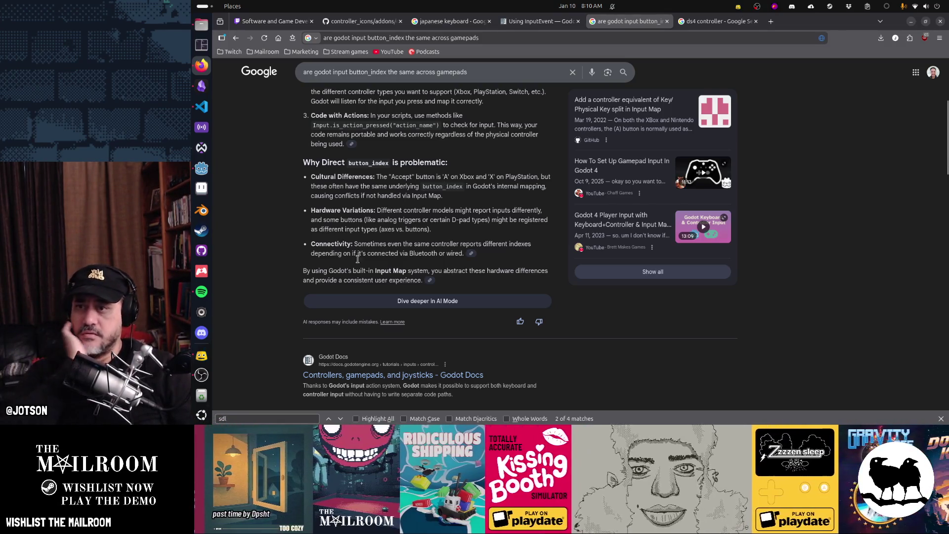
scroll(358, 259, up, 4)
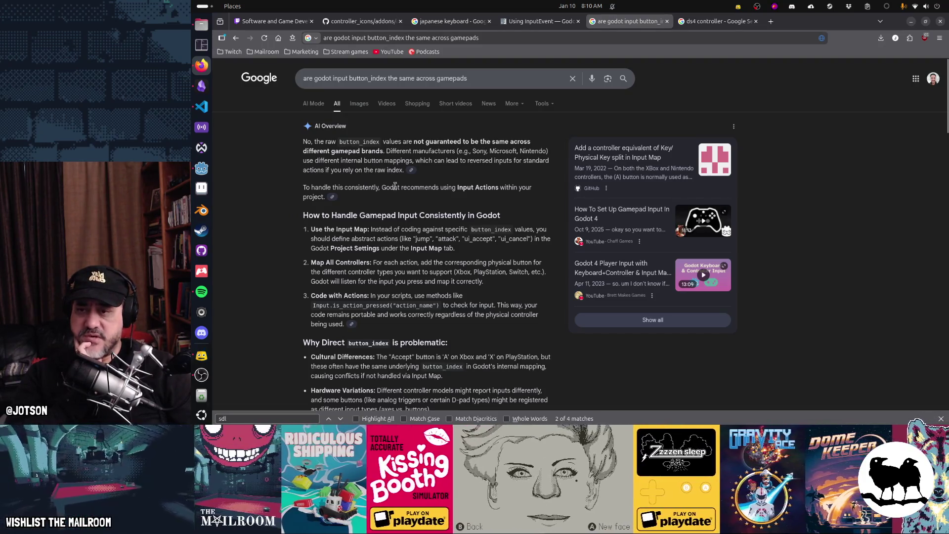
scroll(400, 198, down, 3)
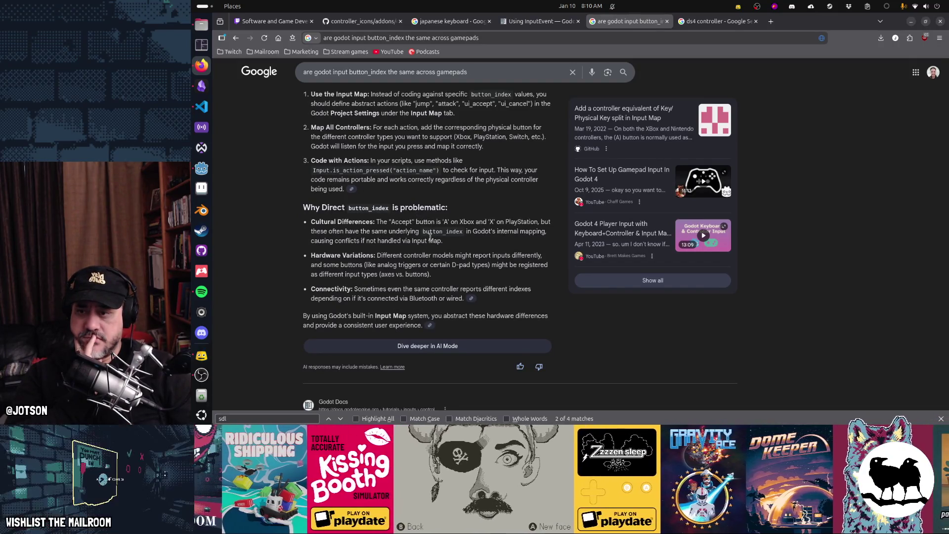
drag(420, 222, 434, 241)
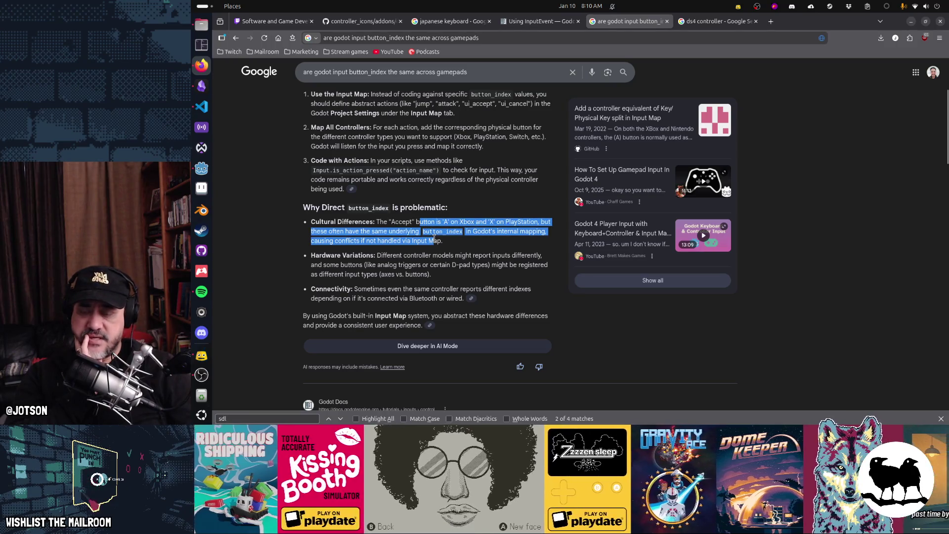
scroll(434, 240, up, 3)
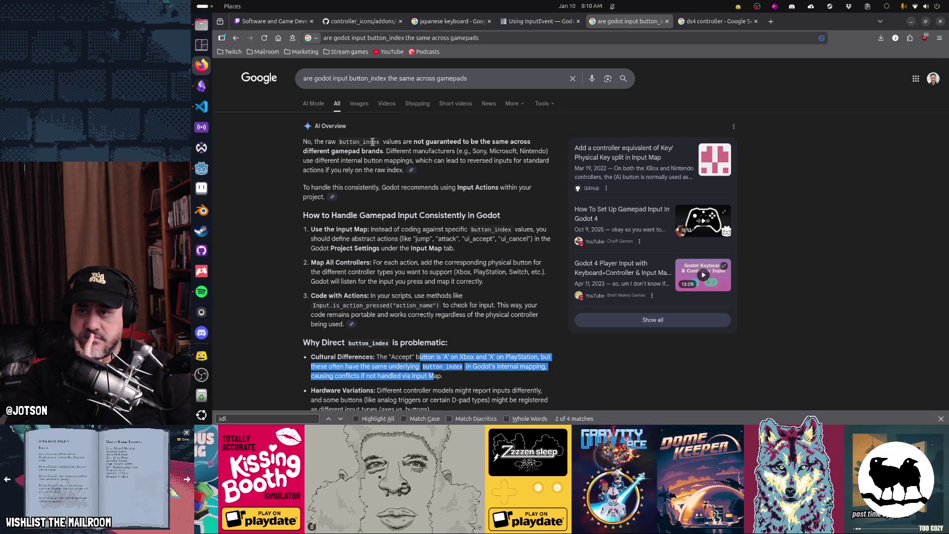
drag(377, 142, 382, 168)
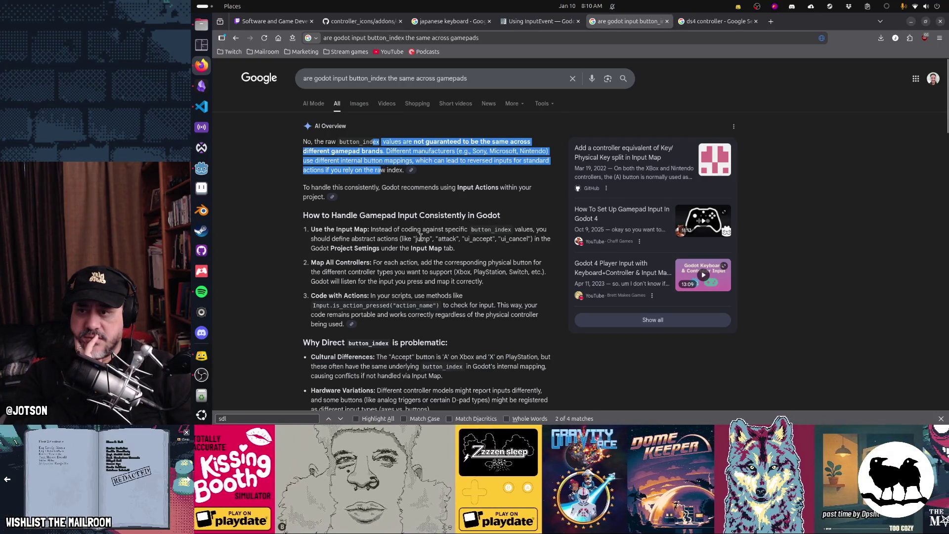
scroll(421, 238, down, 5)
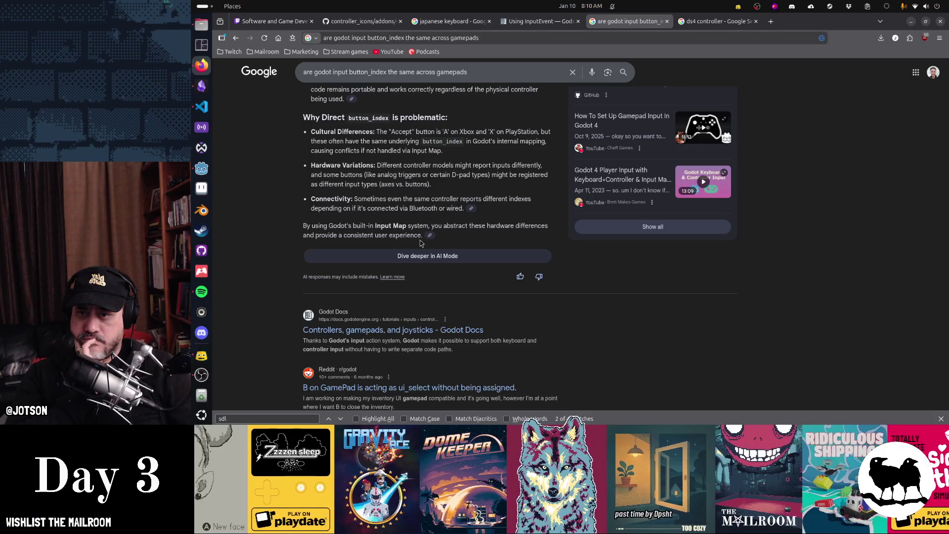
scroll(420, 243, down, 3)
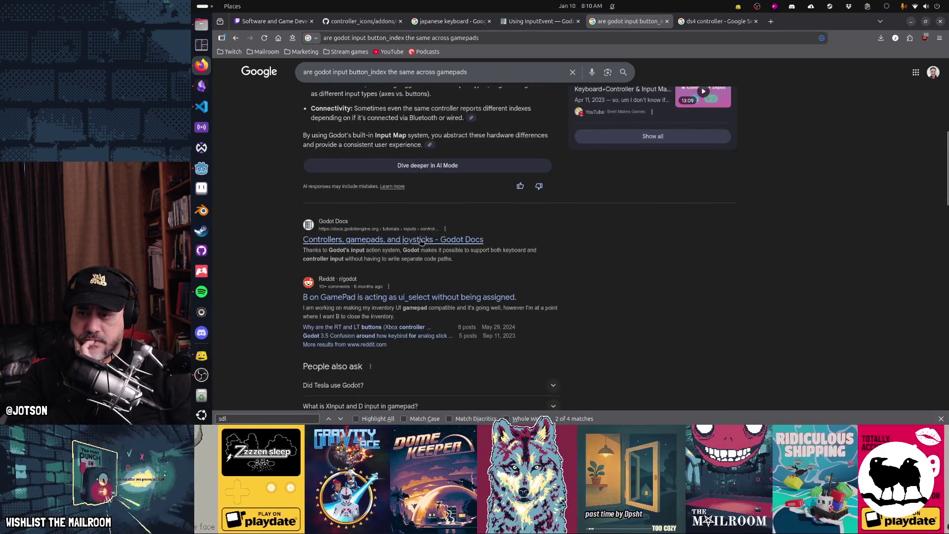
click(452, 38)
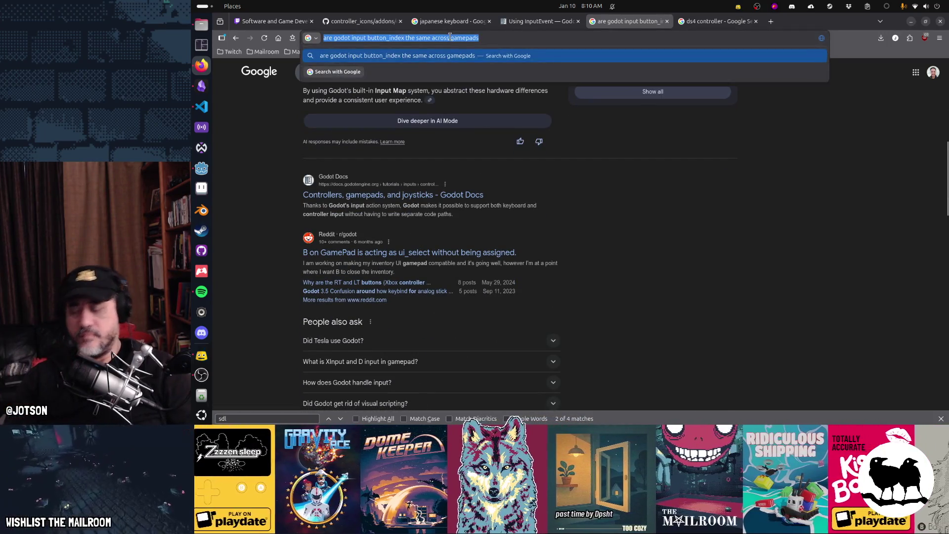
Search 'is godot button_index the same across brands for the same button position', expand the answer, and background-open the Input docs
text(is godot b)
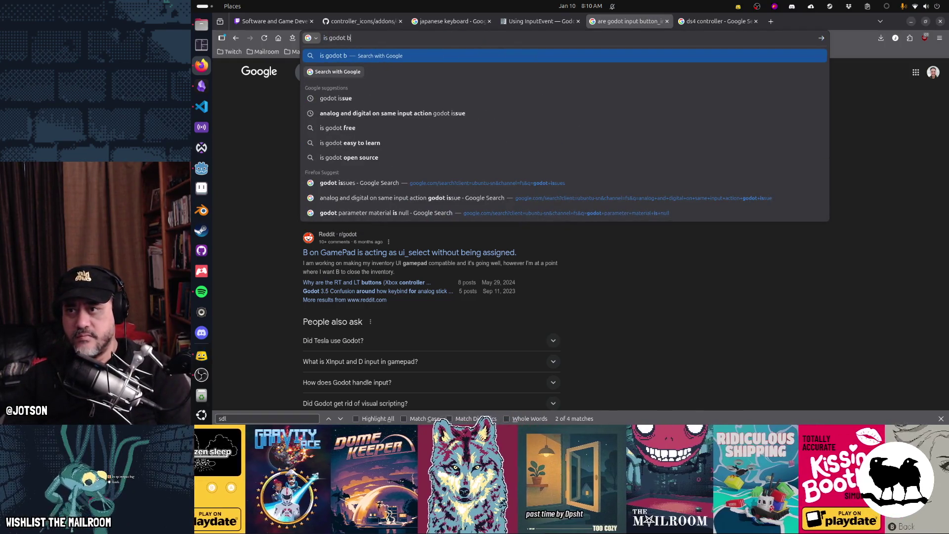
text(utton_index t)
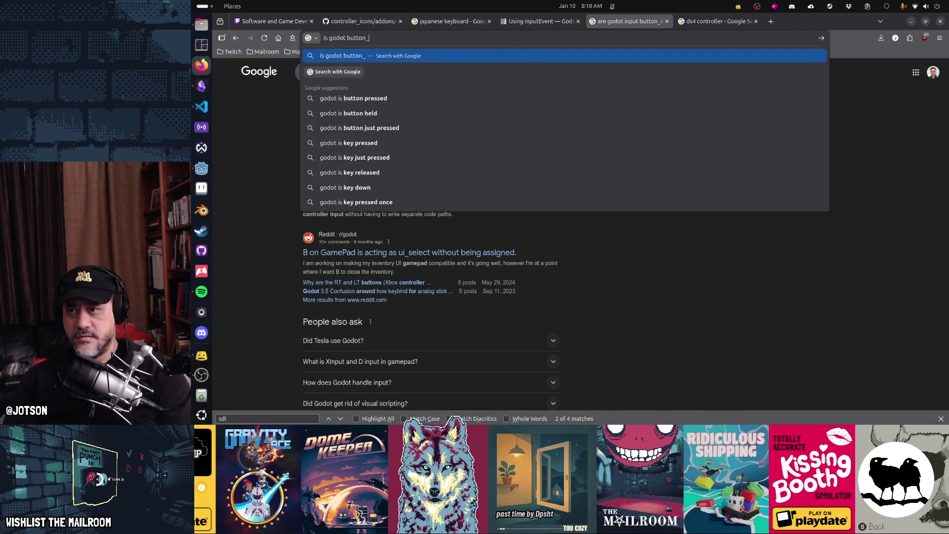
text(he same acro)
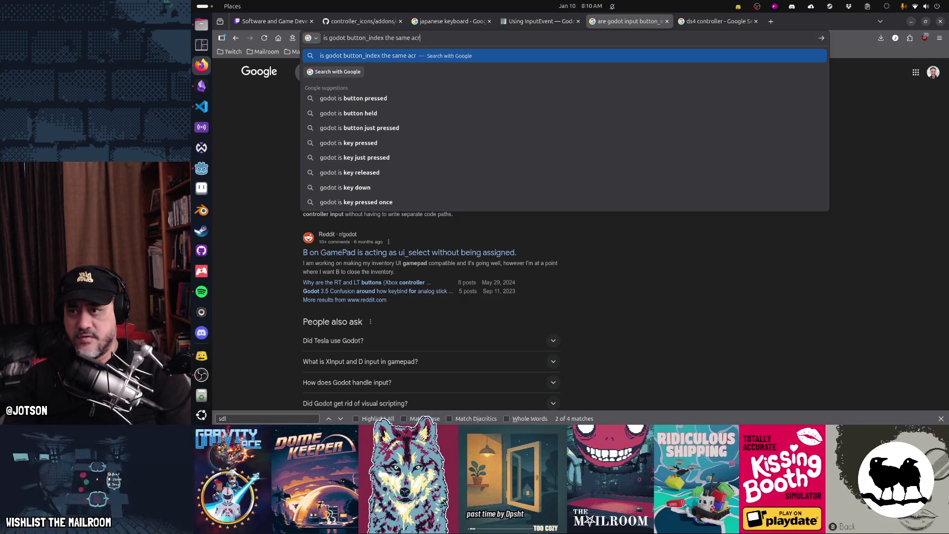
text(ss brands for the s)
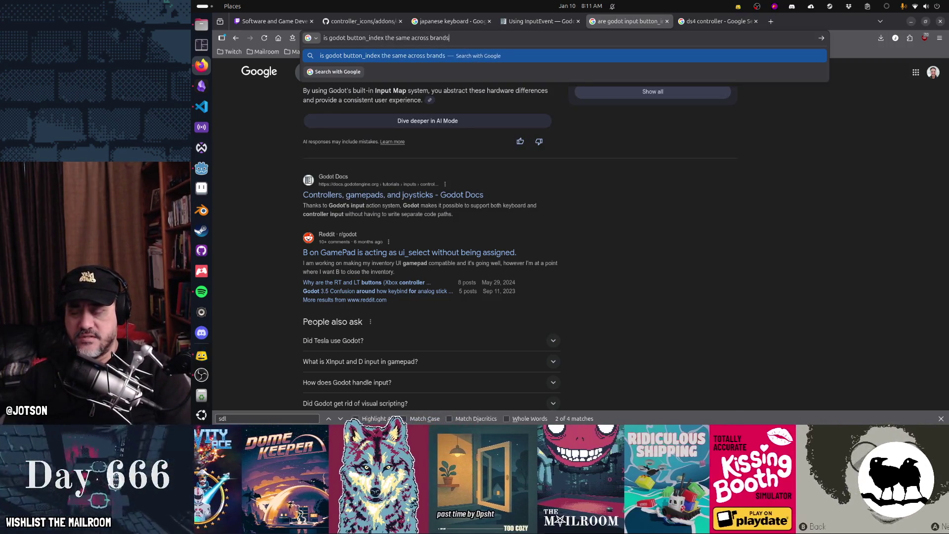
text(ame button position)
key(Return)
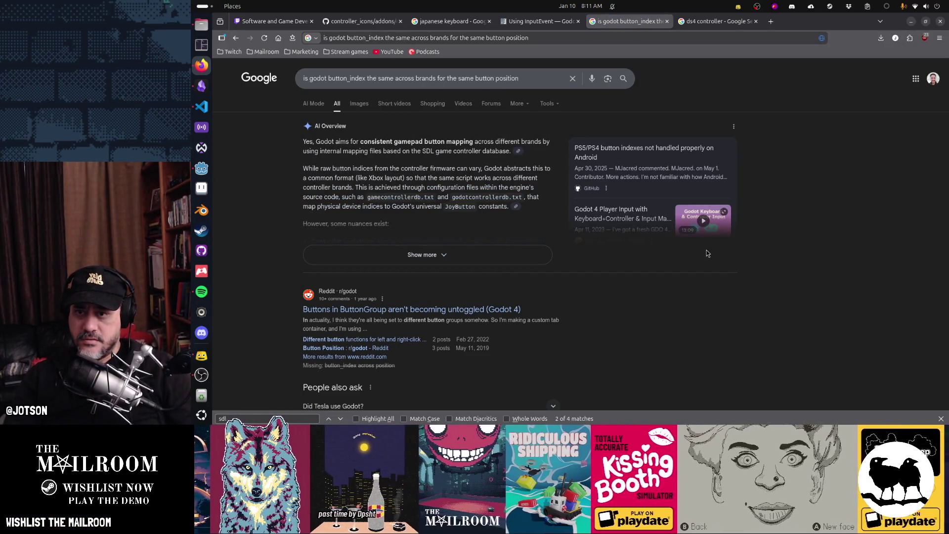
click(519, 151)
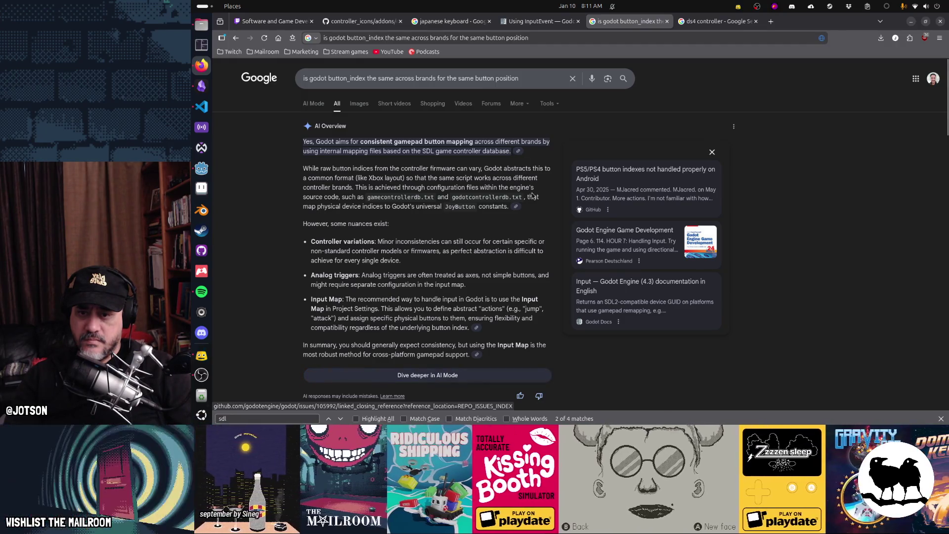
middle_click(640, 282)
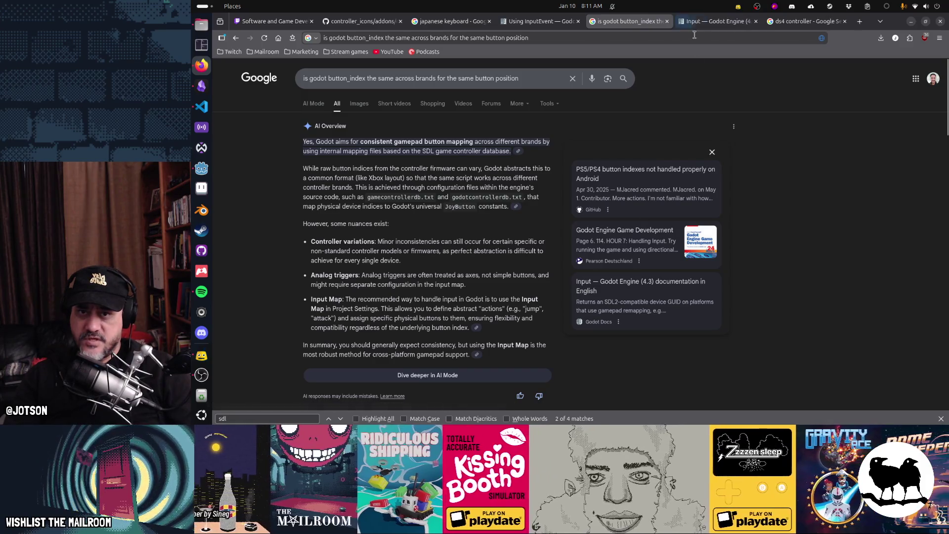
On the Godot Input docs page, search for 'button' mentions, then return to the top
click(702, 21)
key(ctrl+f)
text(button)
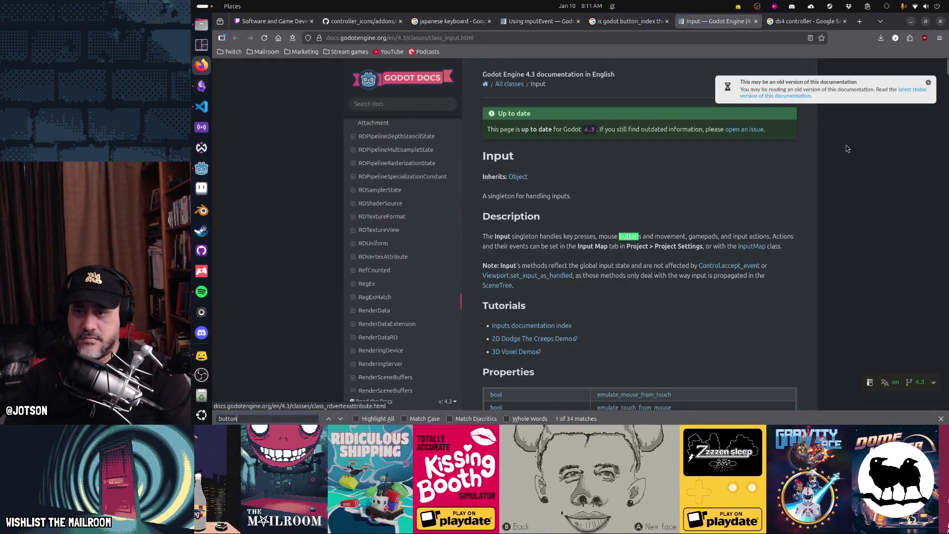
key(Return)
key(Return)
key(Escape)
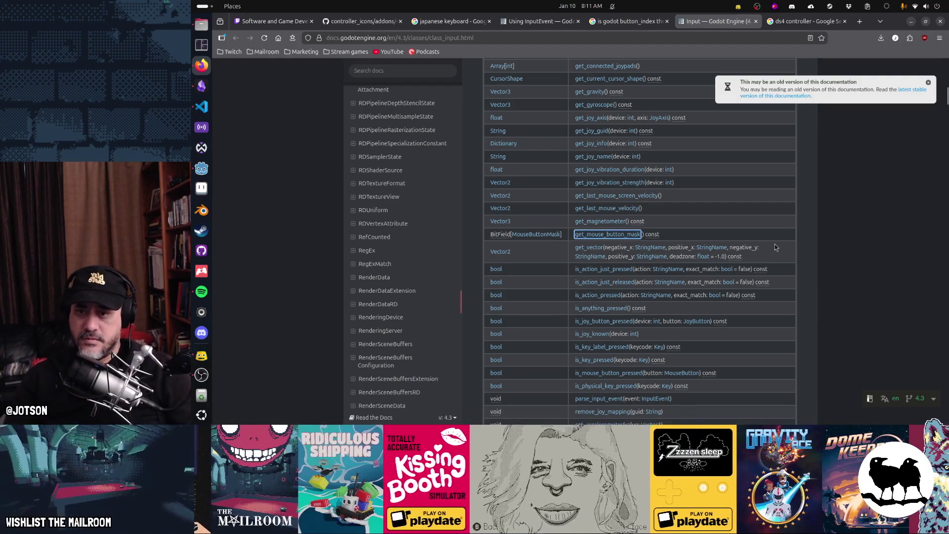
key(Home)
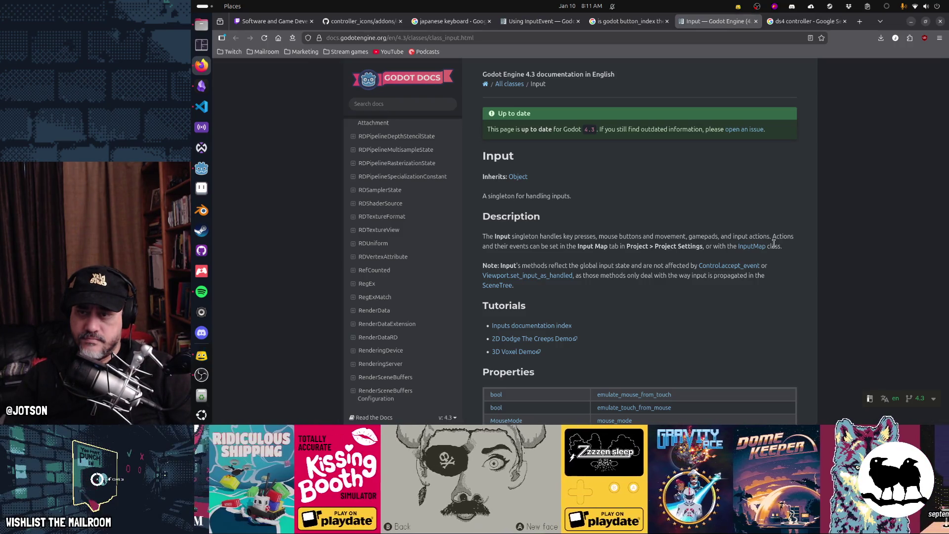
Search the docs for 'joypadbutton', open InputEventJoypadButton, and find the button_index property
click(397, 105)
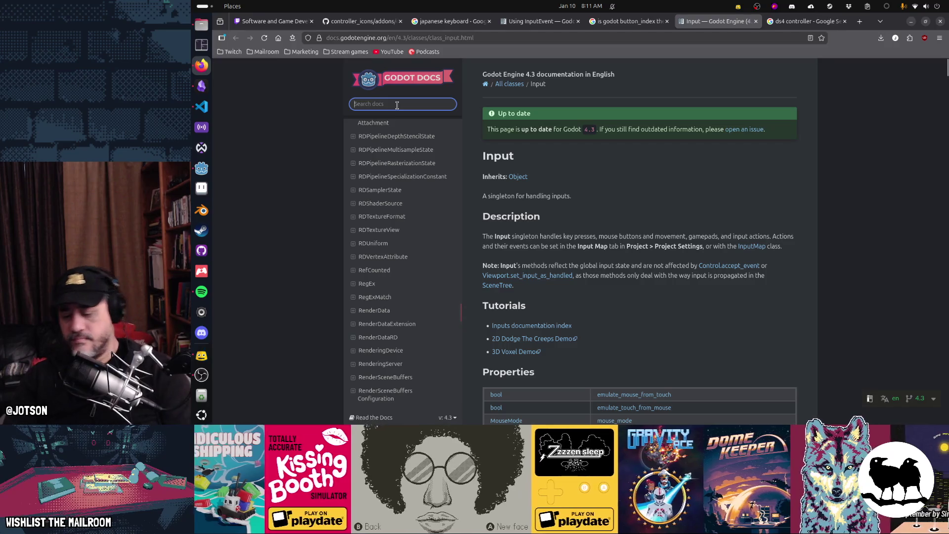
text(joypadbutton)
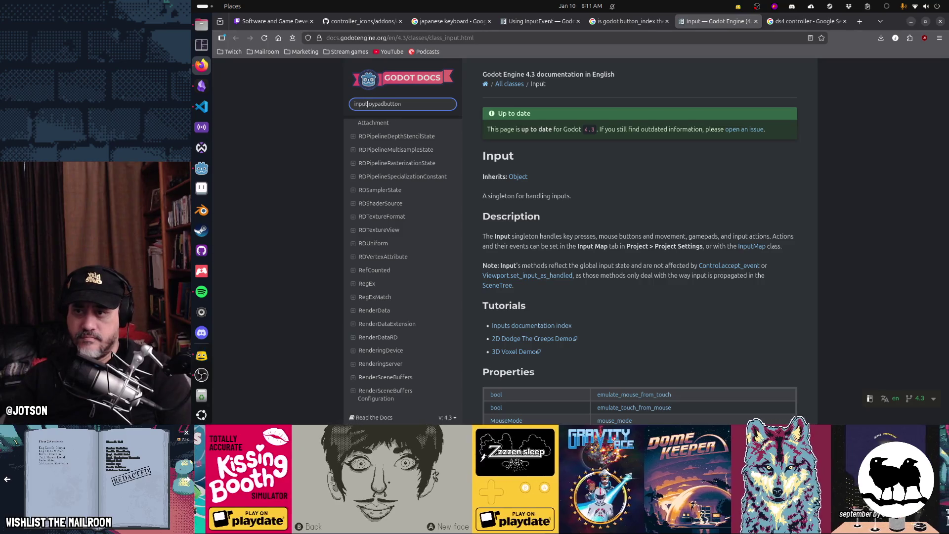
key(Return)
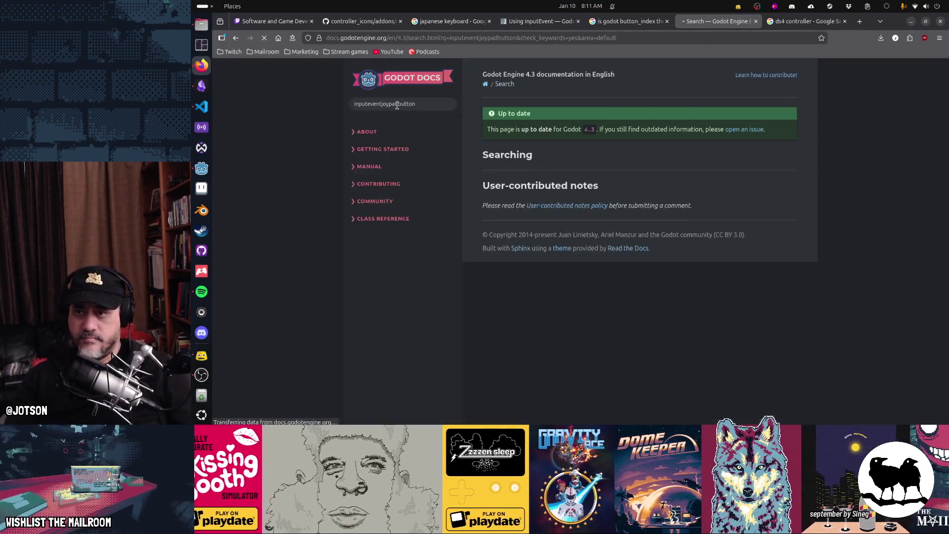
click(539, 200)
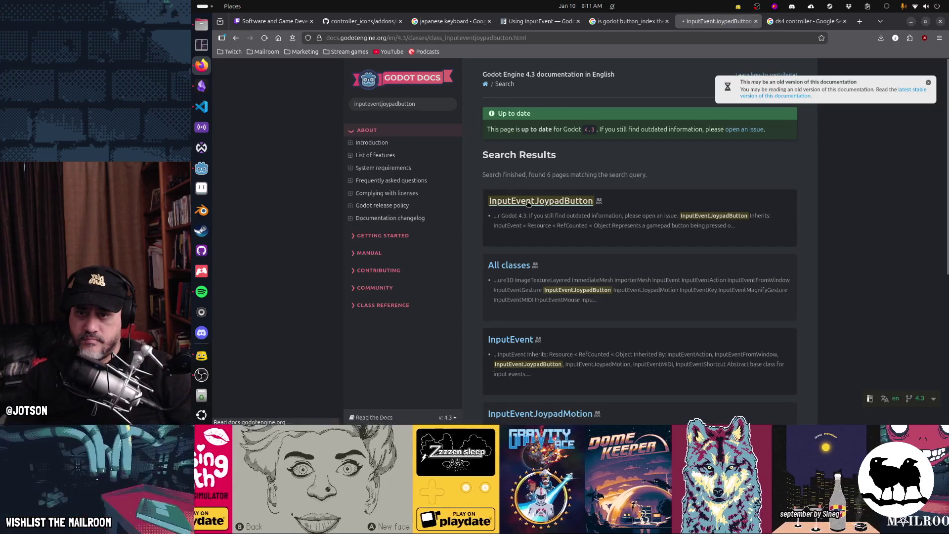
key(ctrl+f)
text(button_index)
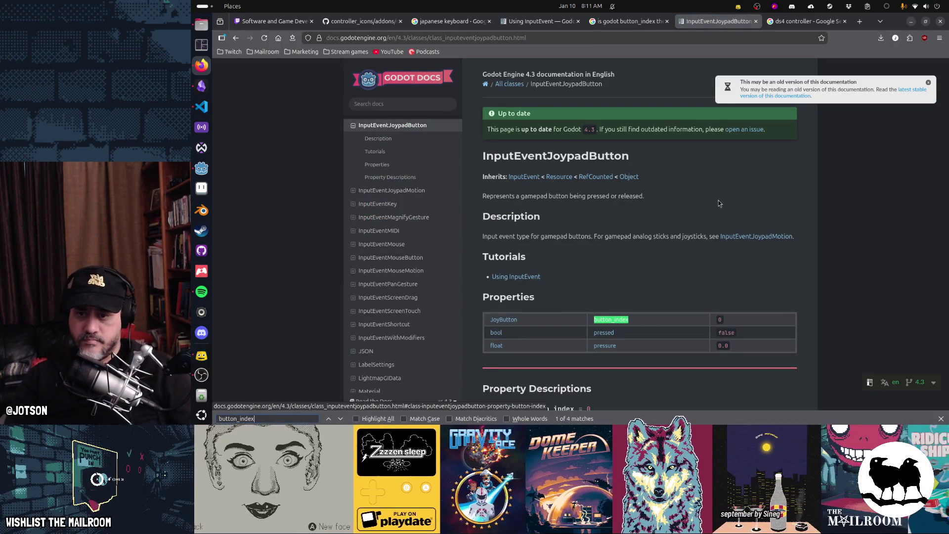
key(Return)
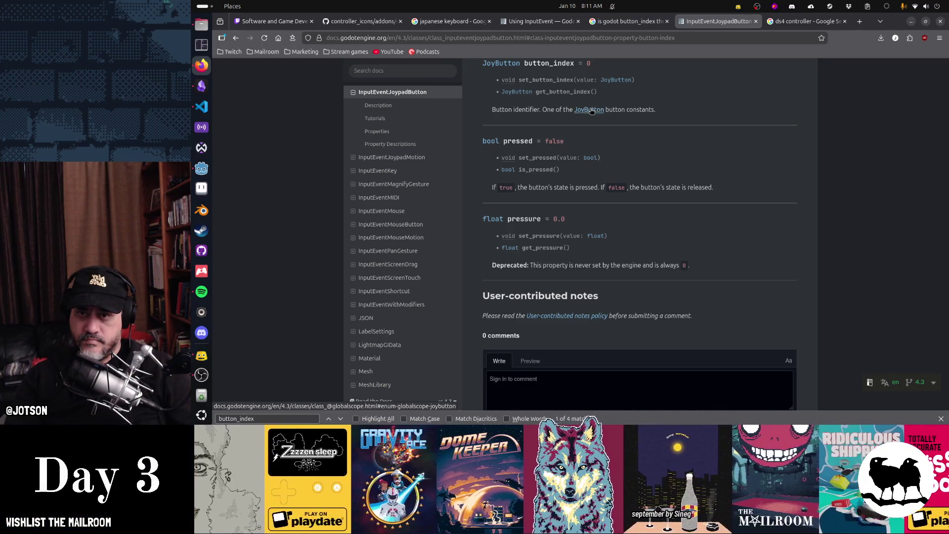
click(591, 111)
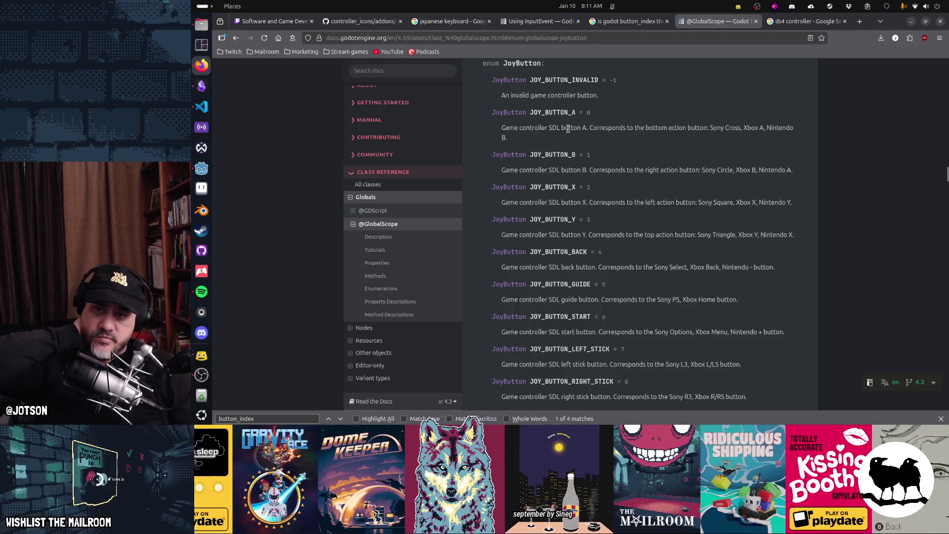
Inspect JOY_BUTTON_Y = 3 (Sony Triangle, Xbox Y, Nintendo X), then return to the Godot editor
double_click(560, 219)
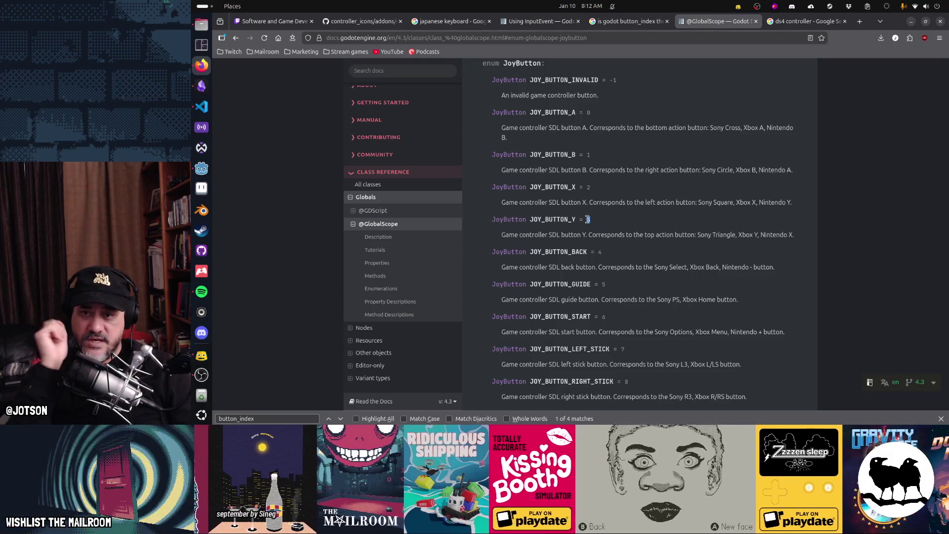
double_click(559, 219)
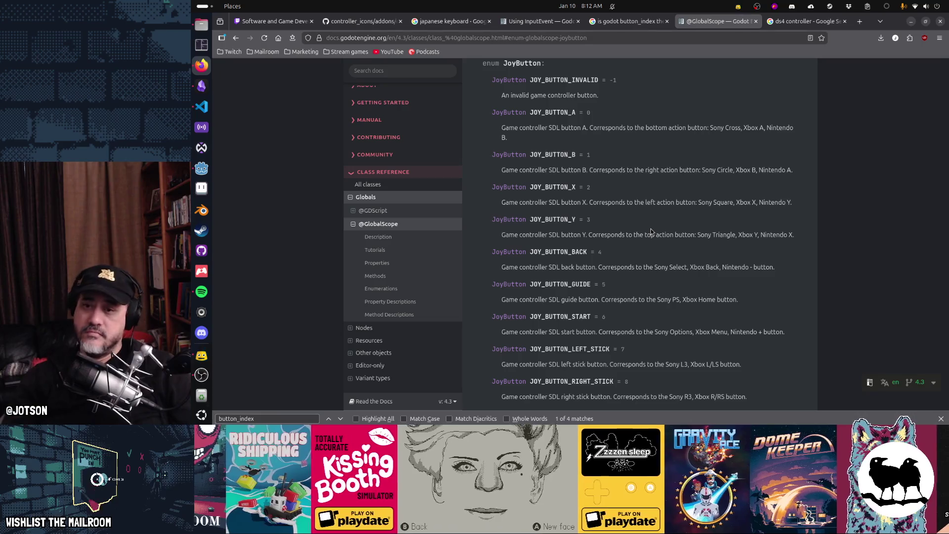
key(alt+Tab)
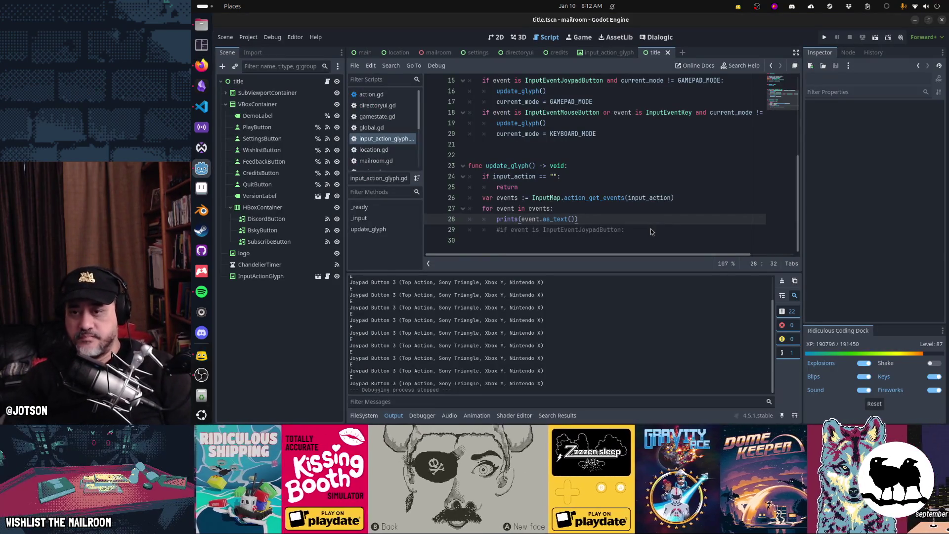
Delete the debug prints line and uncomment the InputEventJoypadButton check in update_glyph's loop
key(shift+Home)
key(BackSpace)
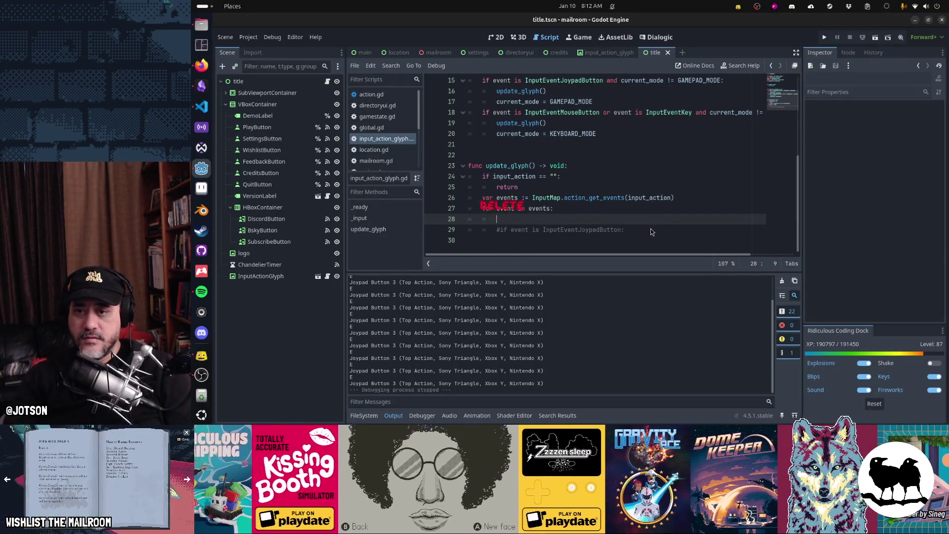
key(shift+Down)
key(ctrl+x)
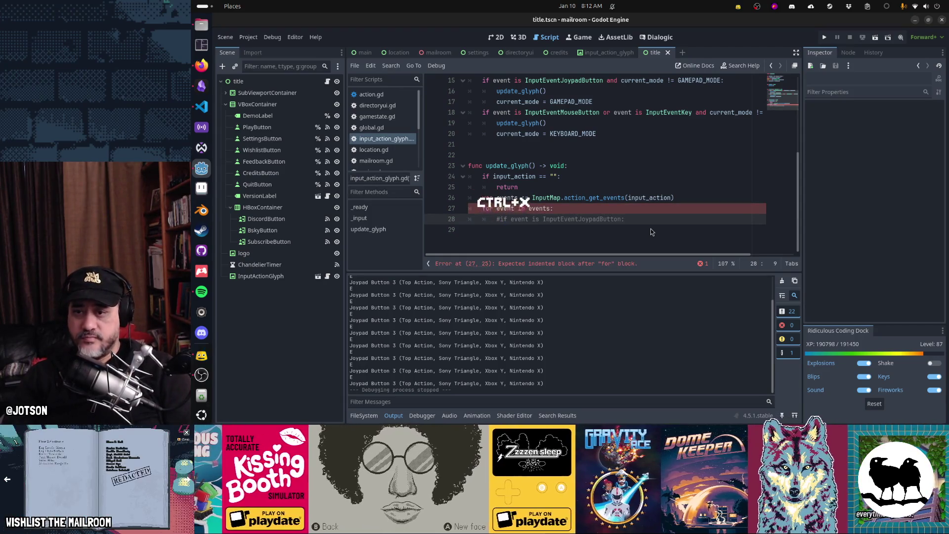
key(Delete)
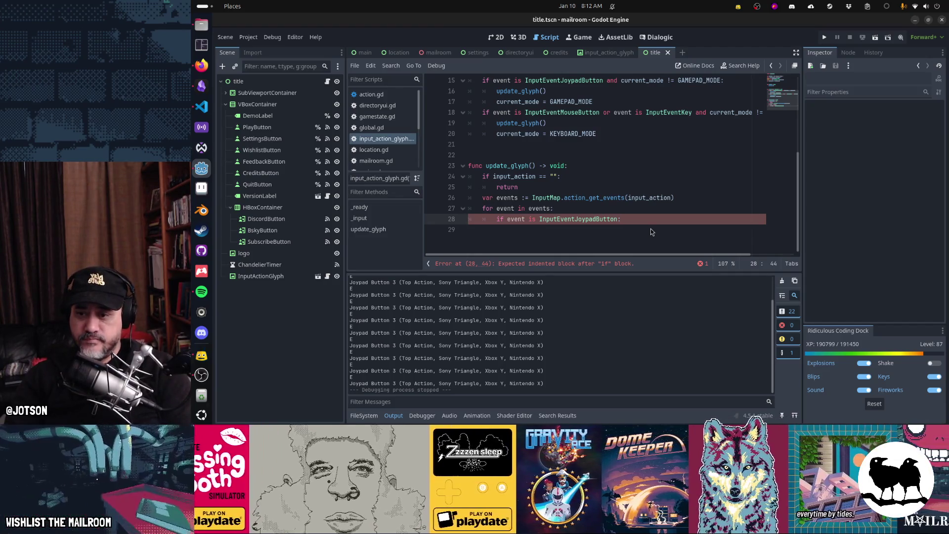
Add 'match event.button_index:' with a new case line, then look up the JoyButton enum in help
key(Return)
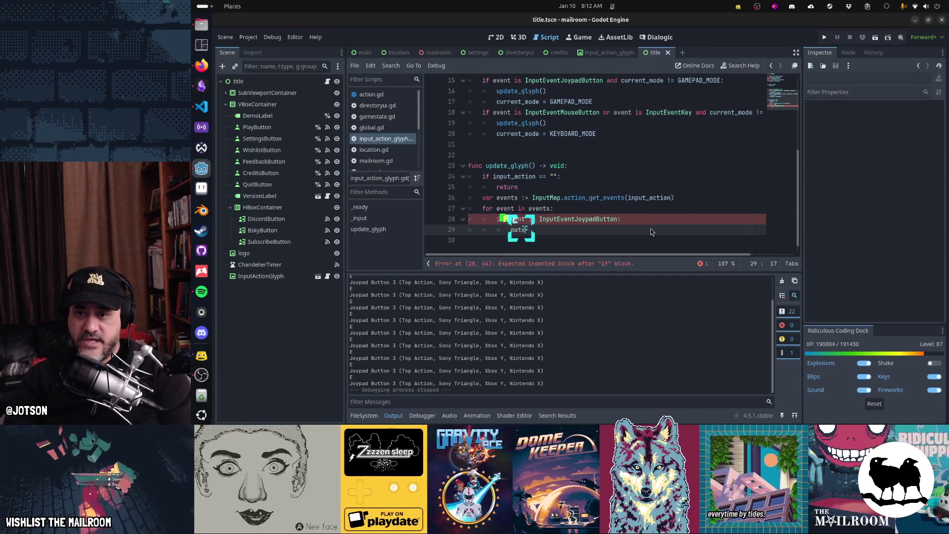
text(h event.button_inde)
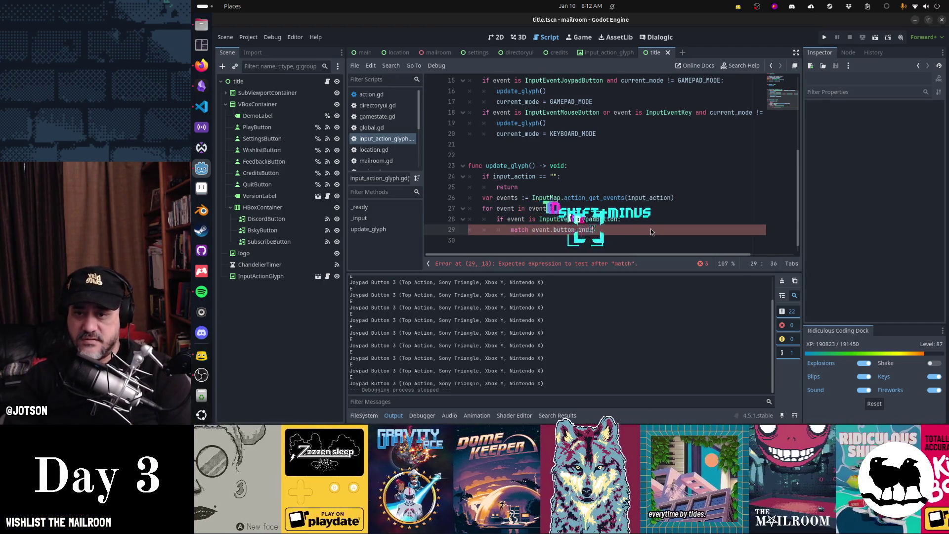
text(x:)
key(Return)
text(J)
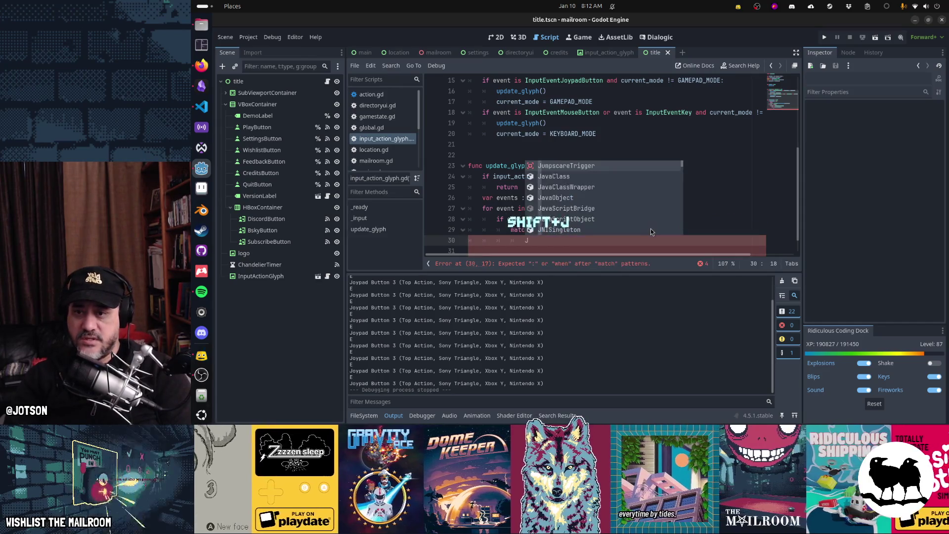
text(oyPad)
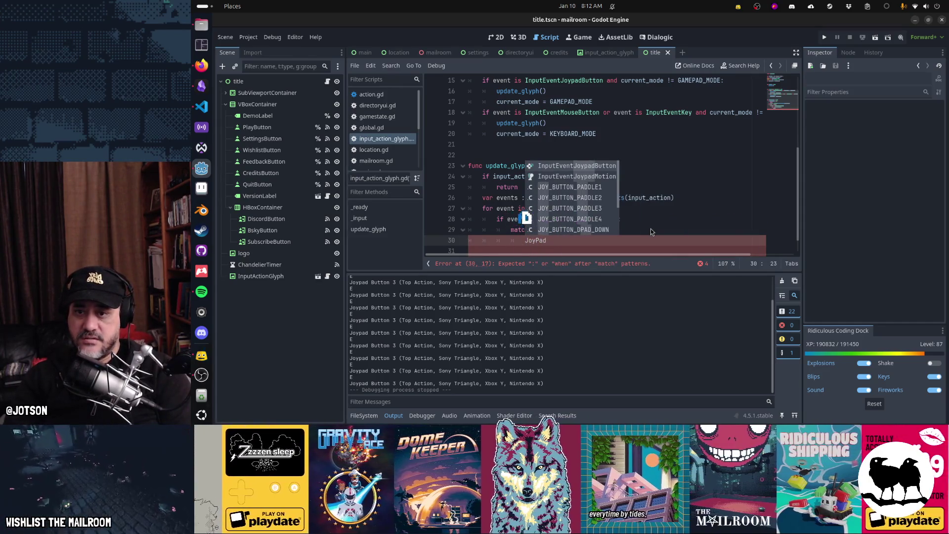
key(BackSpace)
key(BackSpace)
key(BackSpace)
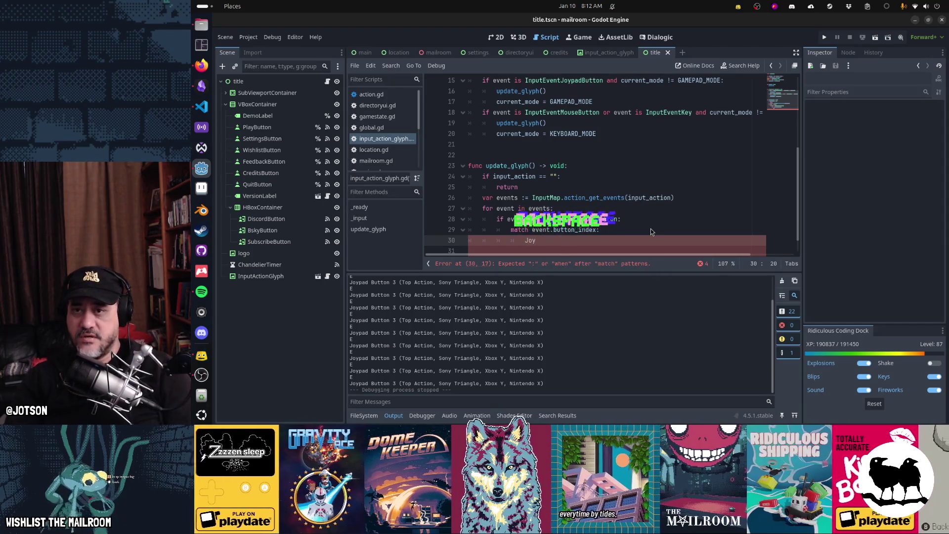
scroll(378, 142, down, 2)
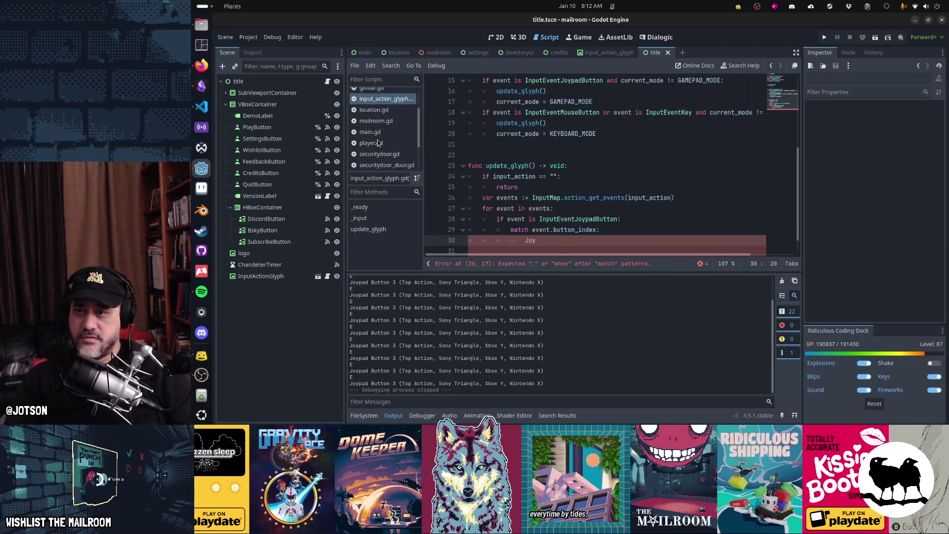
scroll(378, 142, down, 2)
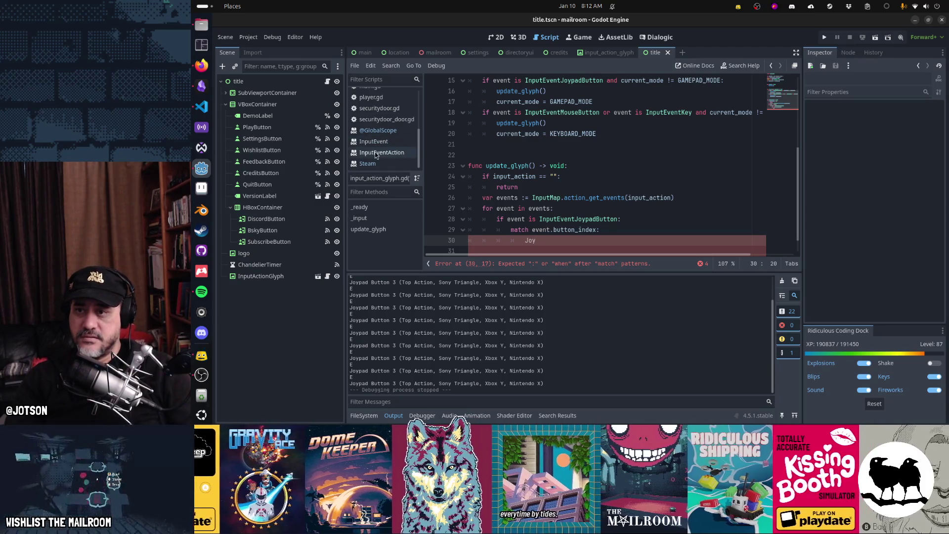
click(377, 130)
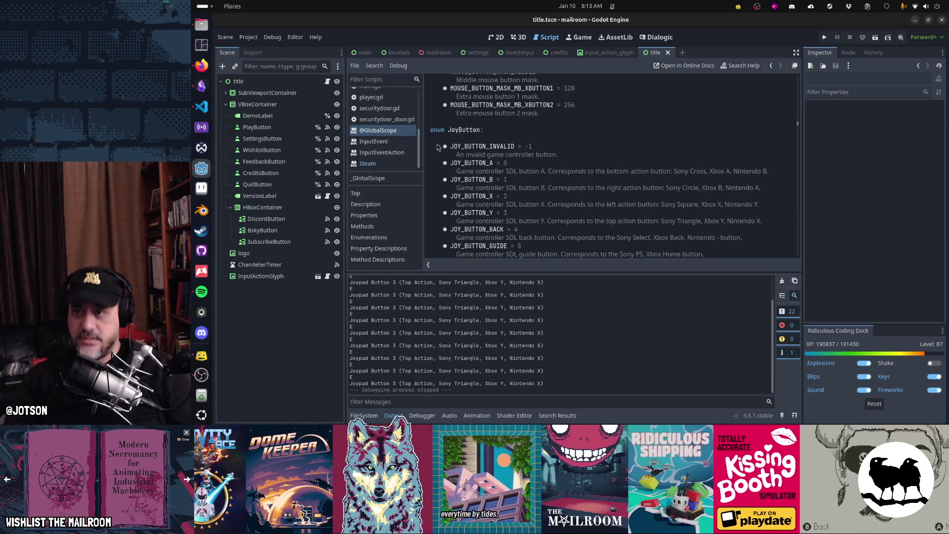
Add a 'JoyButton.JOY_BUTTON_A:' case with a 'texture =' line beneath it
scroll(395, 139, up, 5)
click(395, 140)
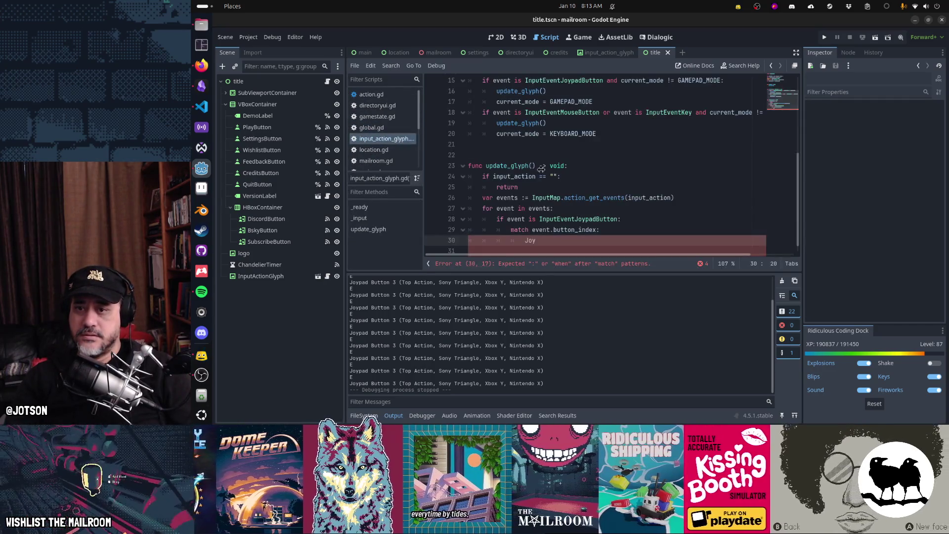
text(Button.)
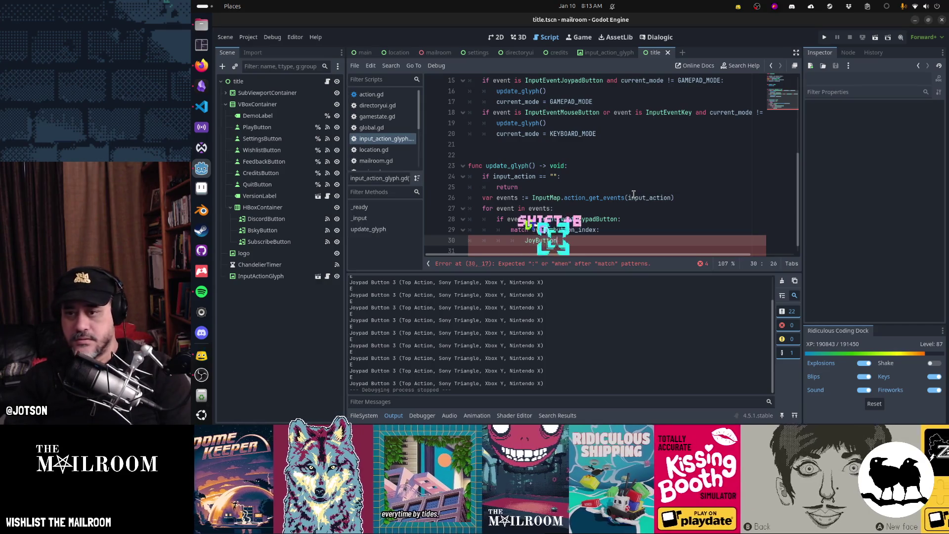
key(Return)
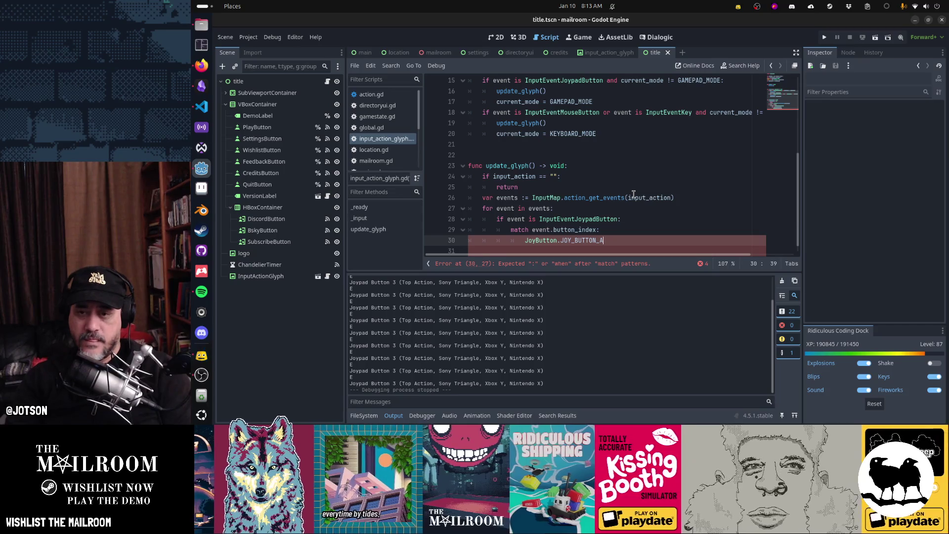
text(:)
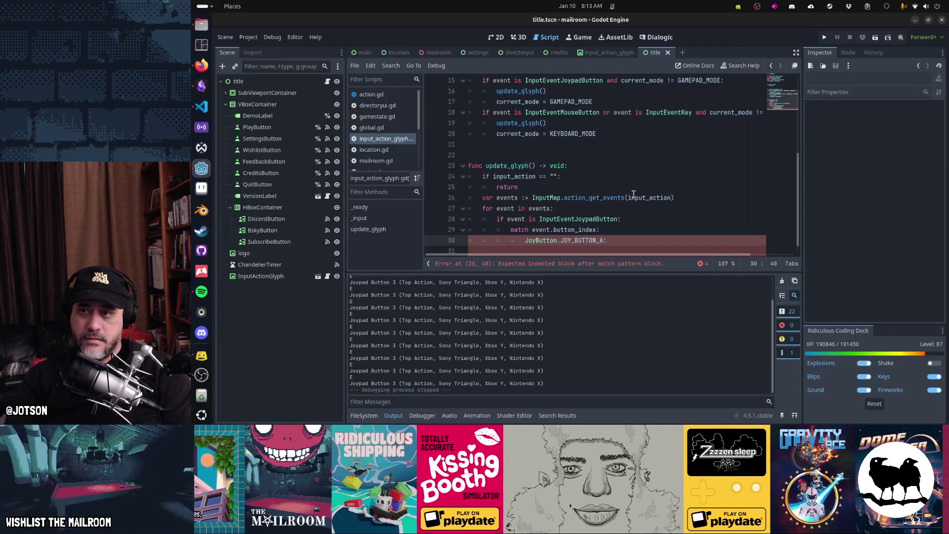
key(Return)
text(texture =)
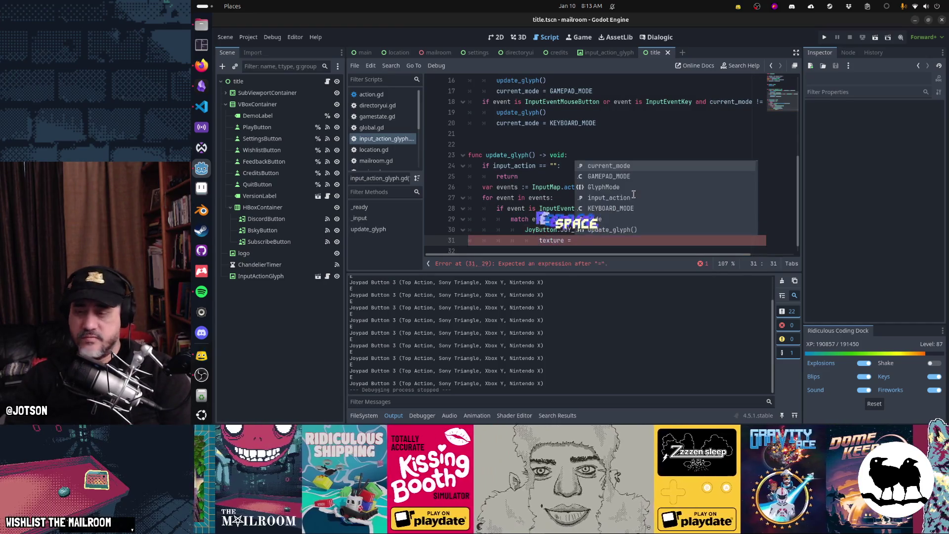
key(Escape)
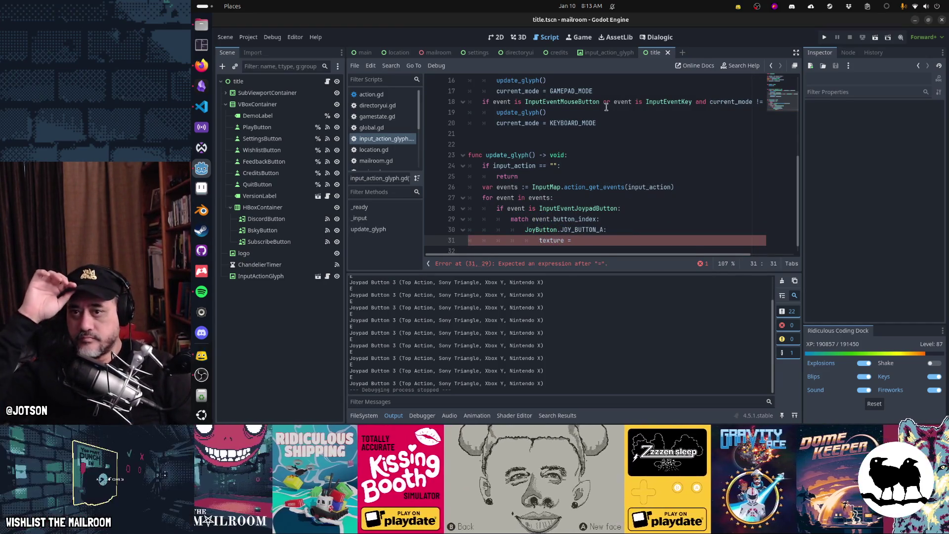
click(603, 53)
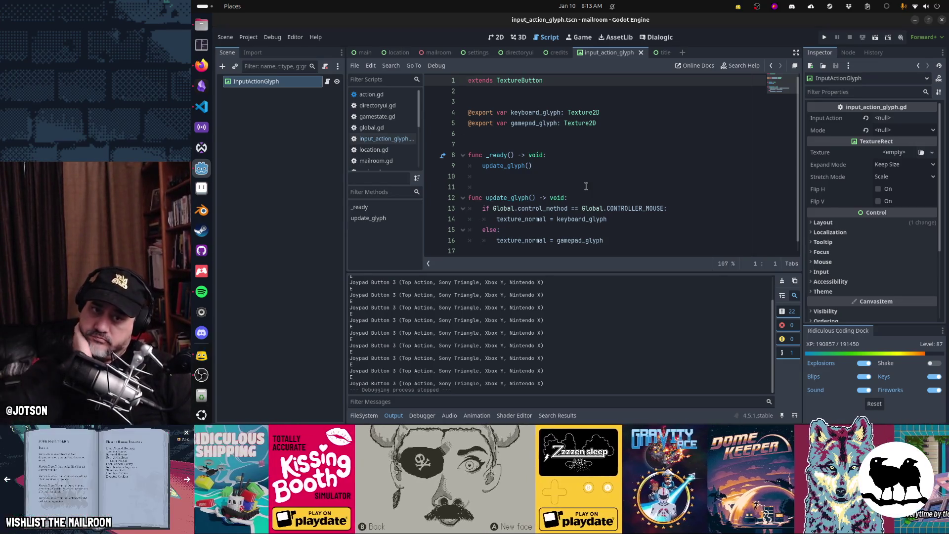
Remove the mistyped export annotation from blank line 6 of the script
click(512, 134)
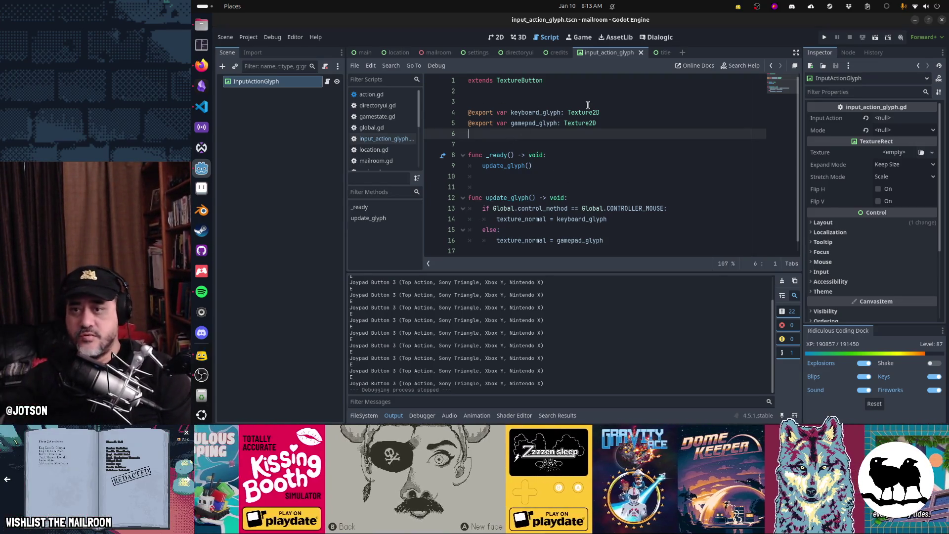
text(exp)
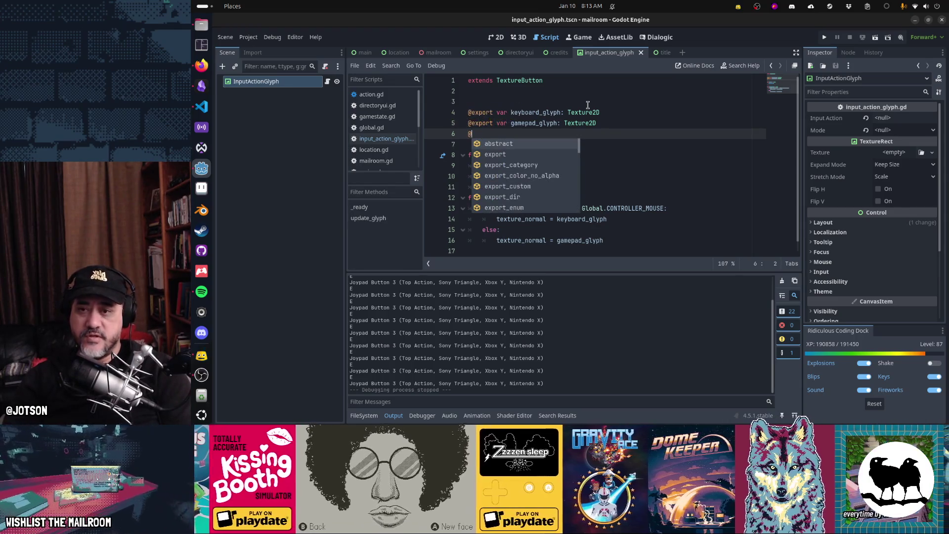
text(ortty)
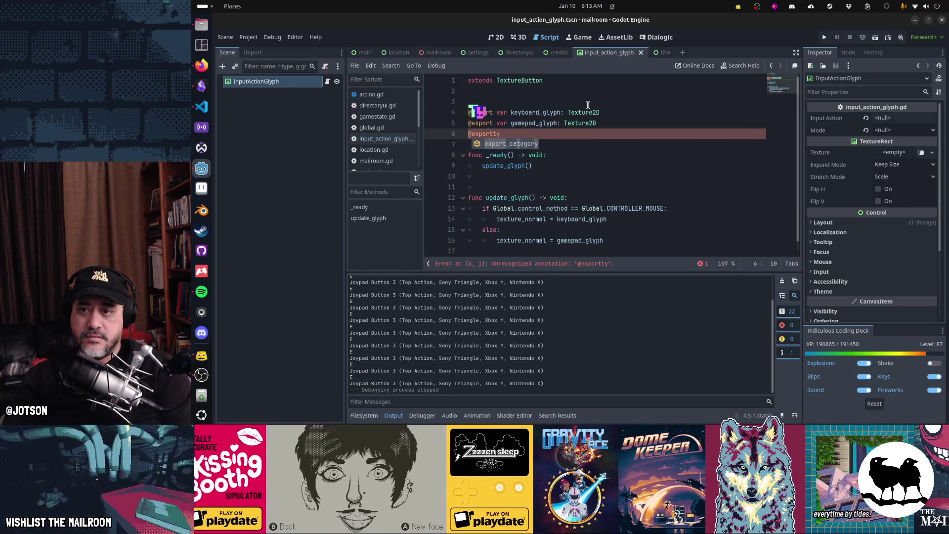
key(BackSpace)
key(BackSpace)
key(BackSpace)
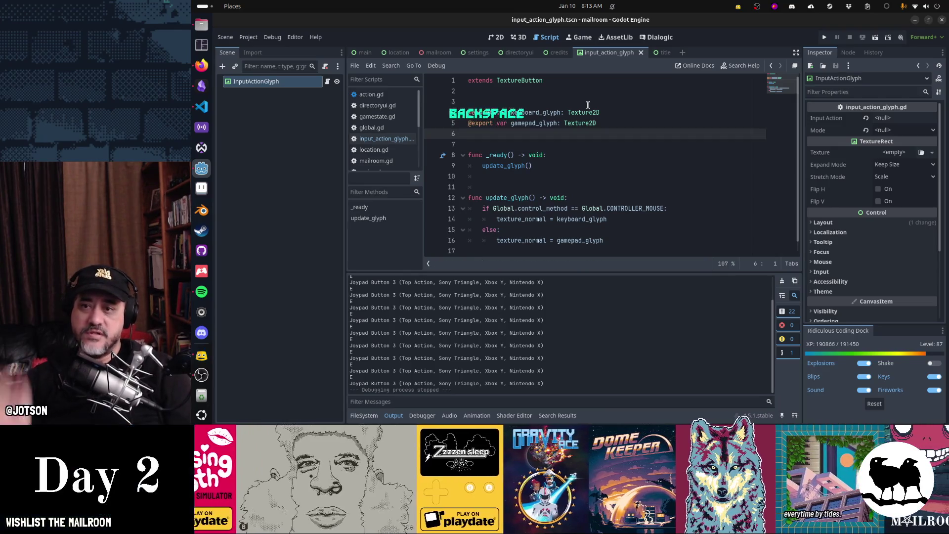
key(Down)
key(ctrl+End)
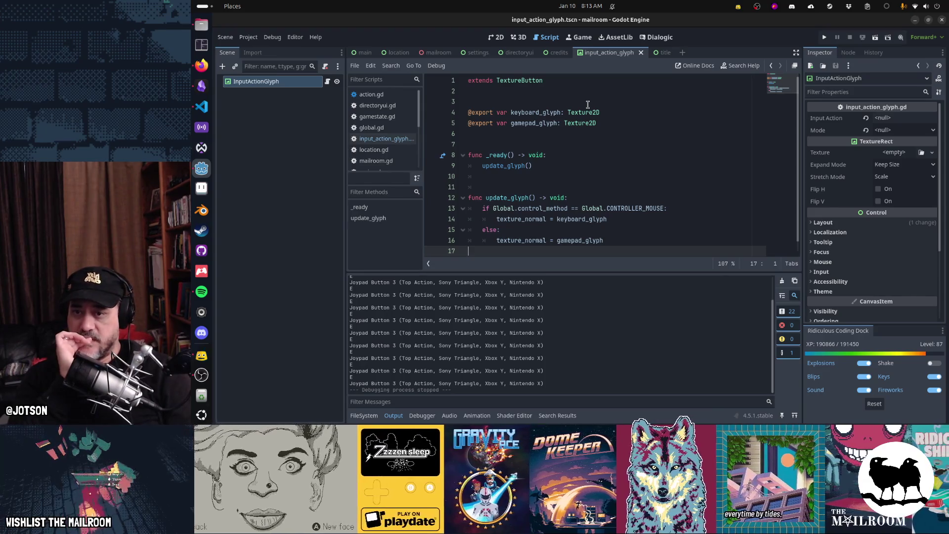
Close the stray unsaved script without saving, returning to input_action_glyph.gd
click(396, 139)
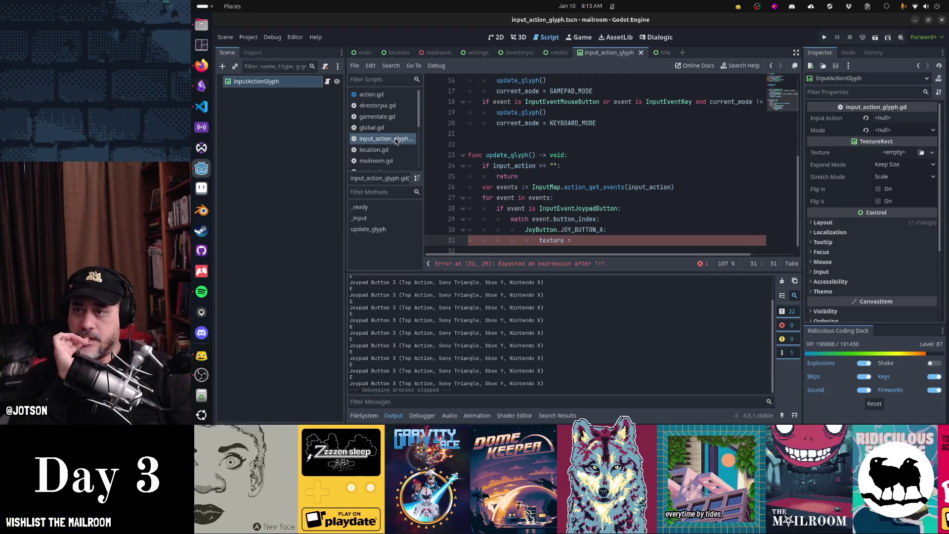
key(alt+Left)
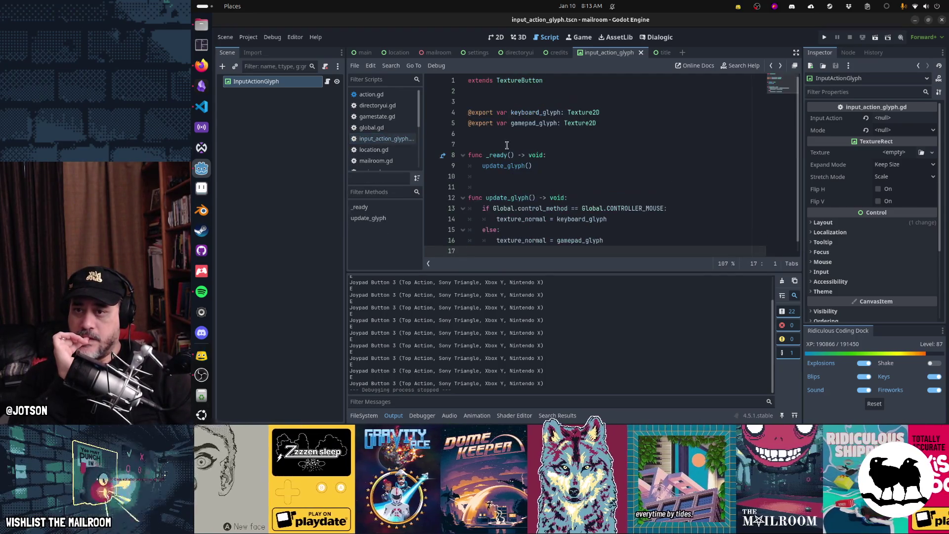
scroll(506, 145, down, 1)
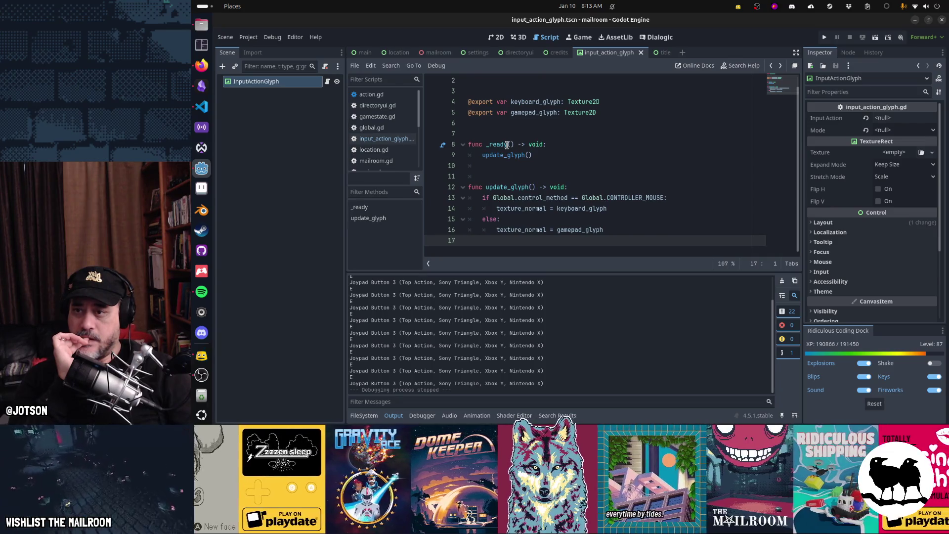
scroll(386, 123, down, 5)
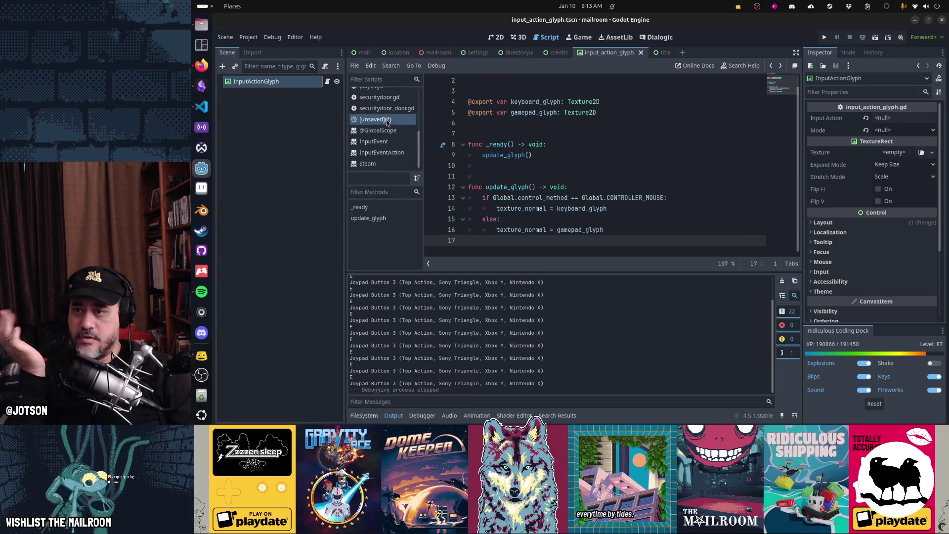
middle_click(387, 122)
key(Left)
key(Return)
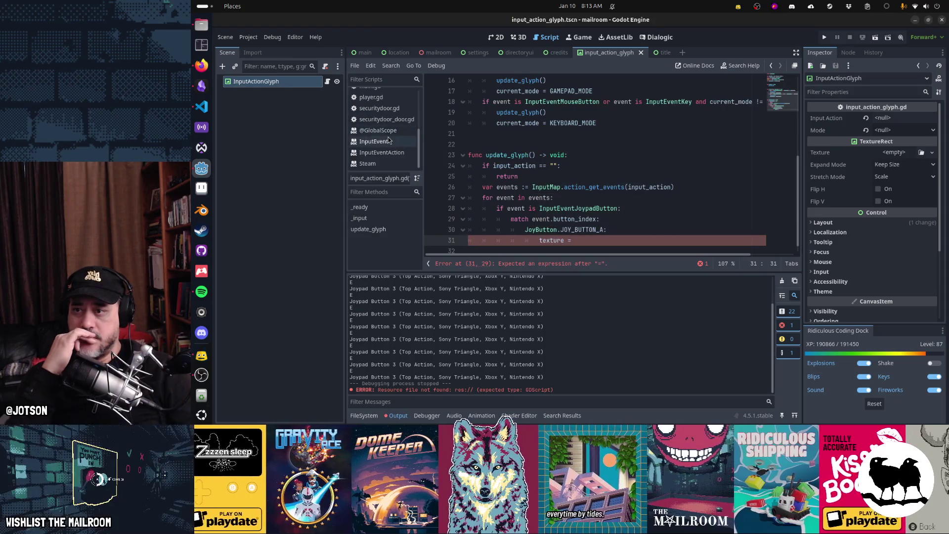
scroll(387, 134, up, 3)
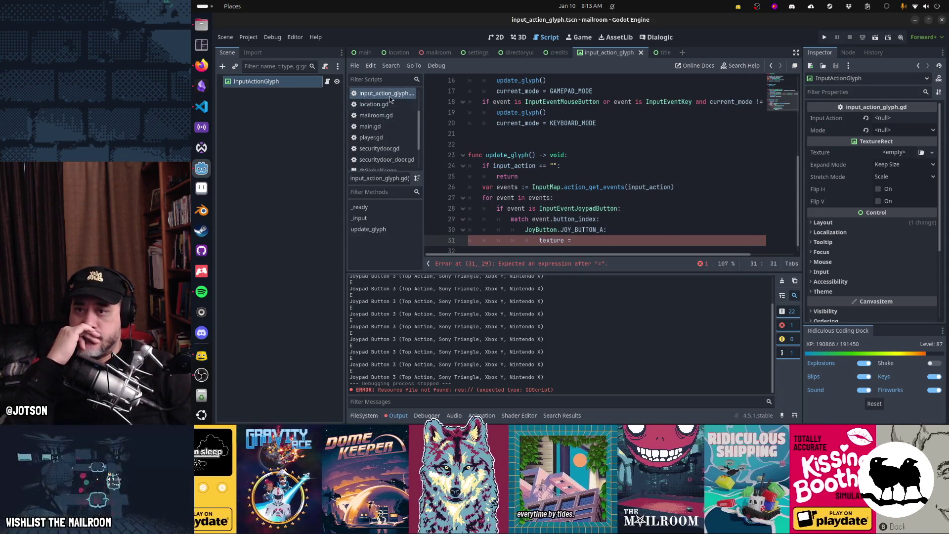
scroll(668, 129, down, 1)
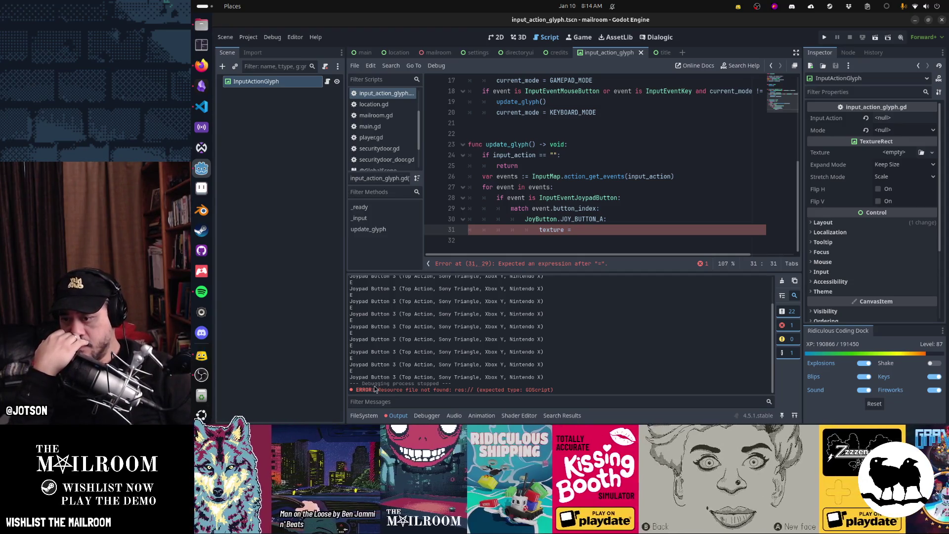
click(364, 416)
Clear the FileSystem filter and open the res://textures folder
double_click(468, 295)
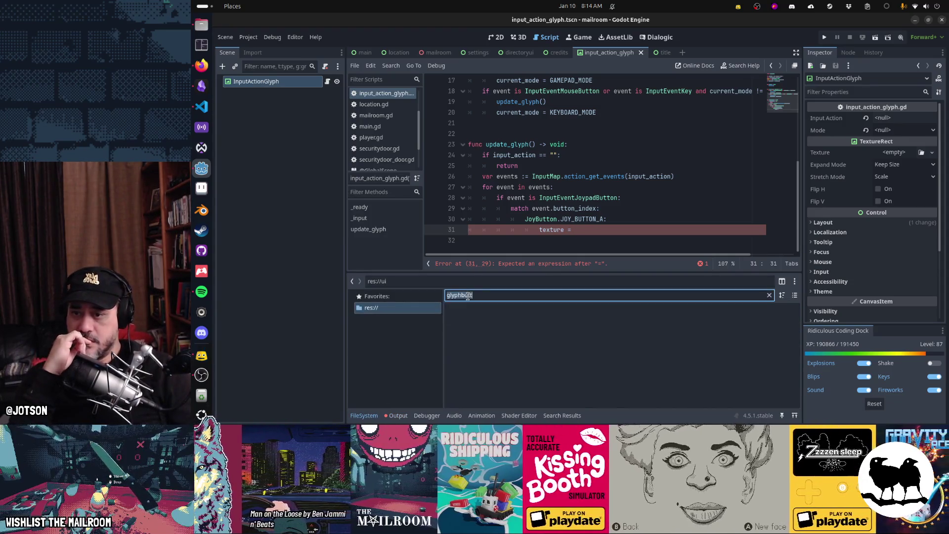
key(BackSpace)
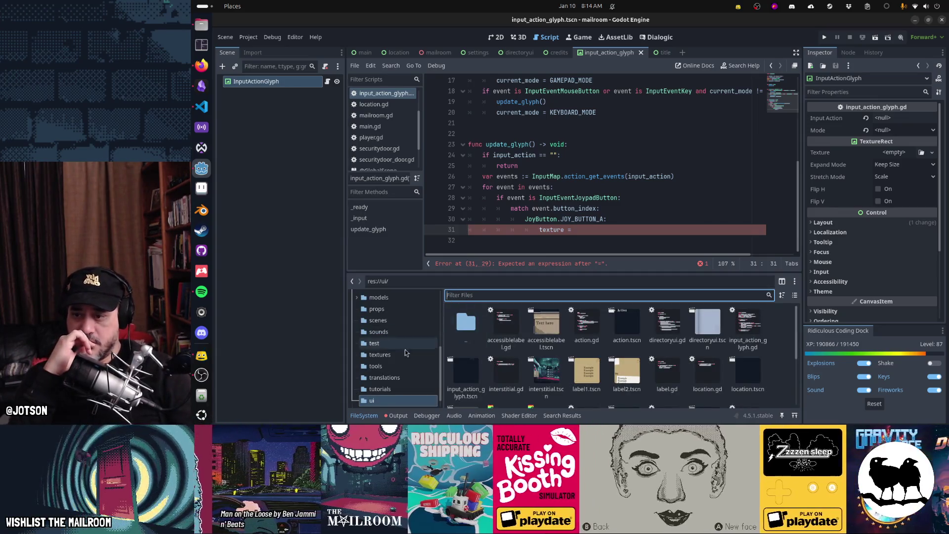
scroll(395, 375, down, 1)
click(379, 341)
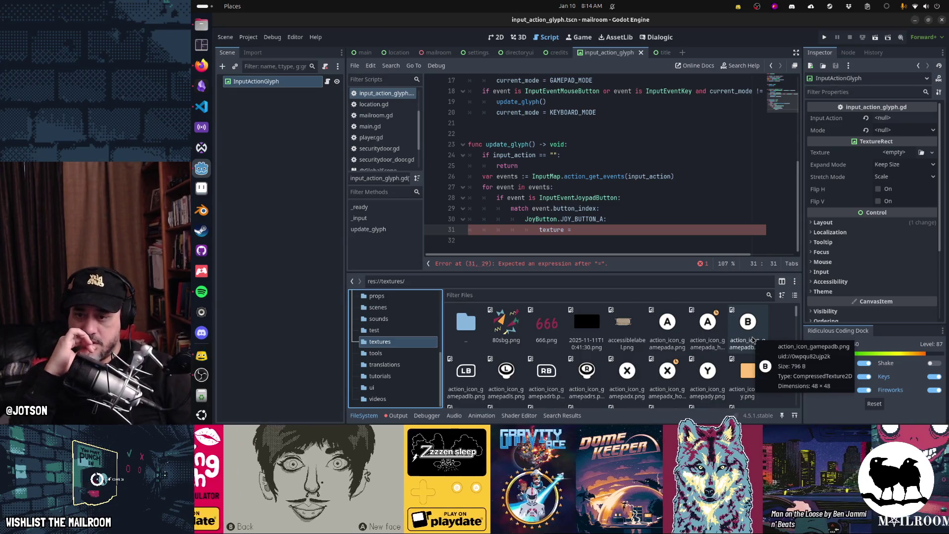
Look over the gamepad glyph images such as action_icon_gamepada.png and action_icon_gamepadb.png
scroll(702, 370, down, 1)
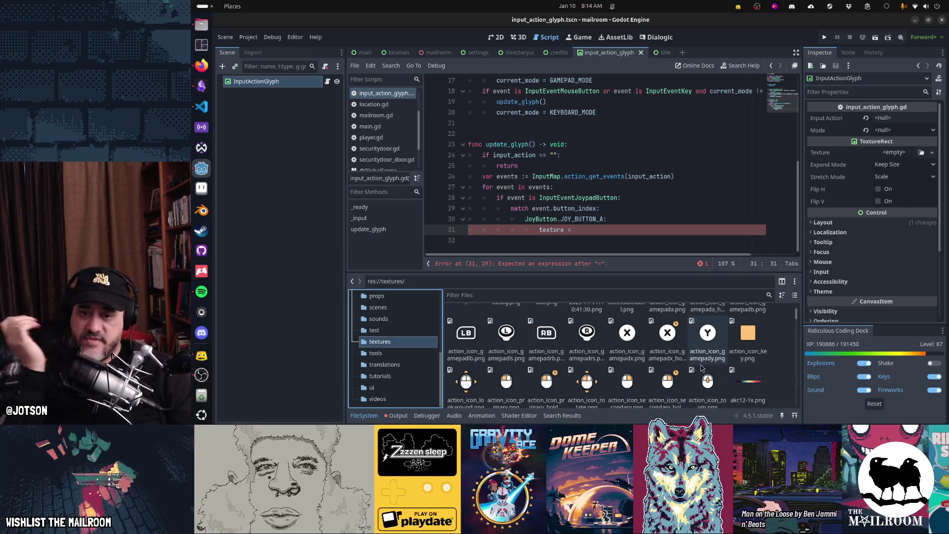
scroll(702, 368, up, 1)
scroll(709, 381, down, 1)
scroll(708, 380, down, 1)
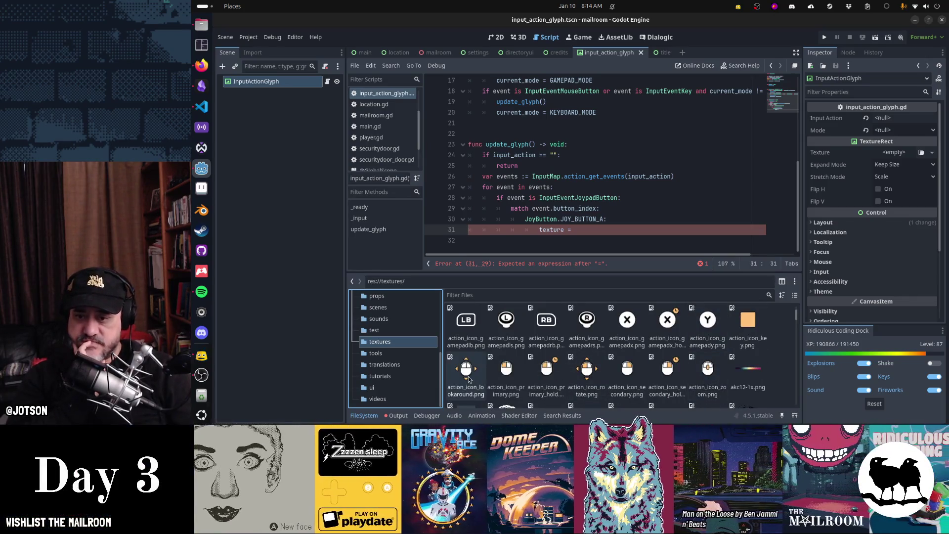
scroll(572, 364, up, 1)
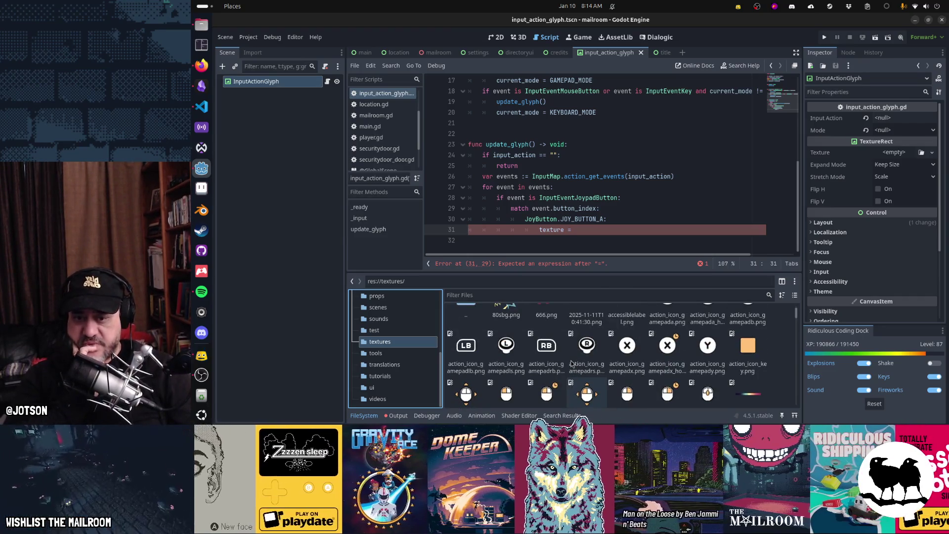
scroll(572, 364, up, 1)
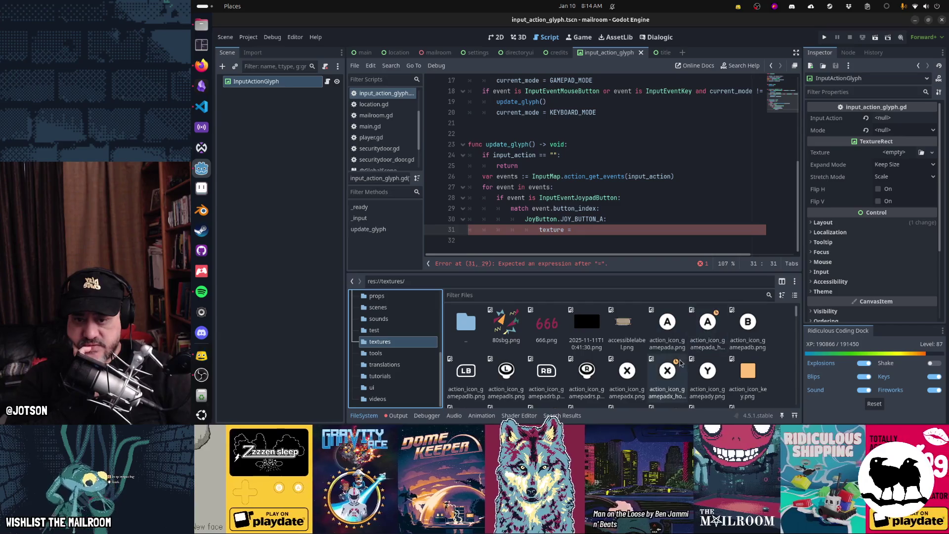
mouse_move(679, 366)
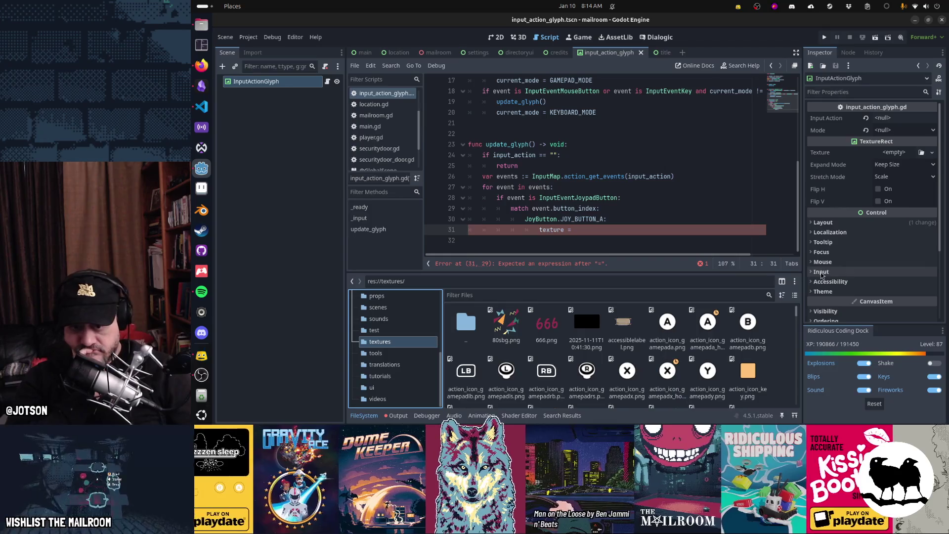
mouse_move(770, 316)
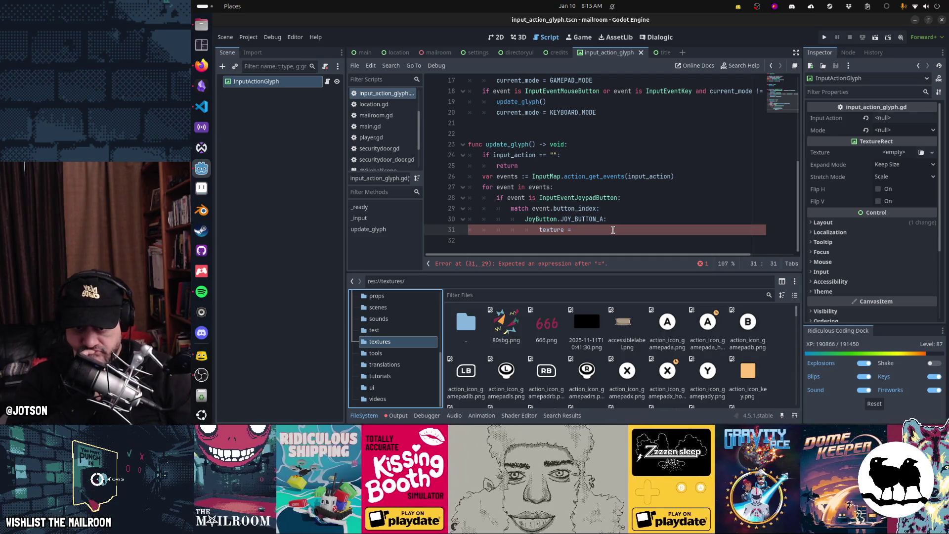
right_click(614, 232)
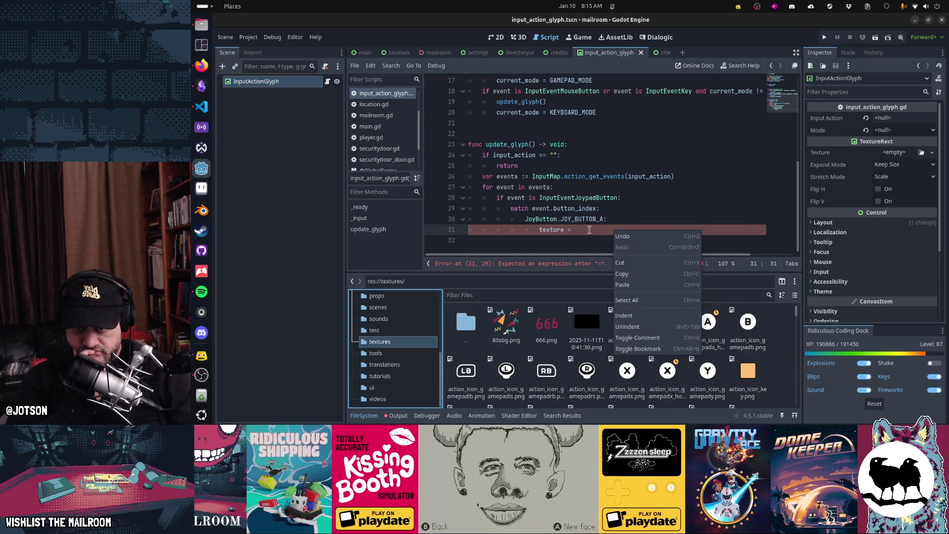
click(589, 230)
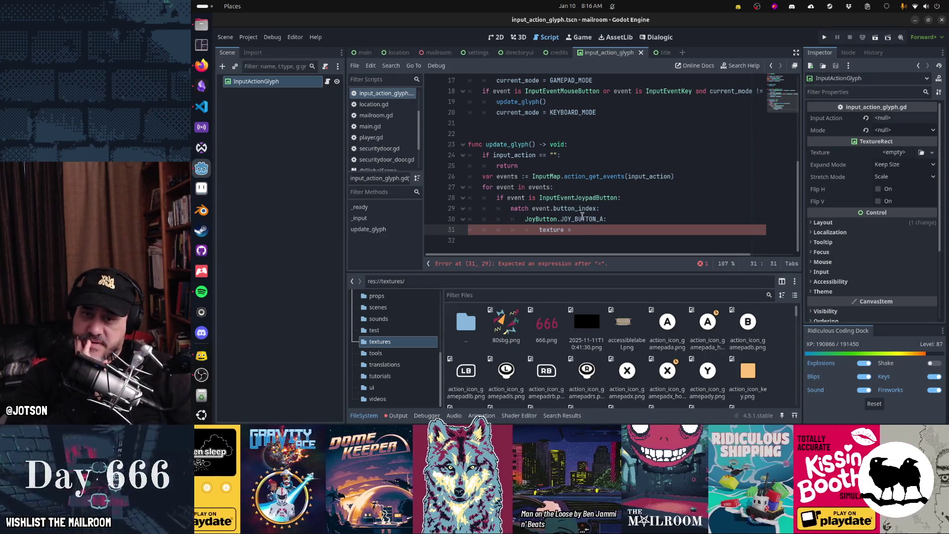
double_click(581, 218)
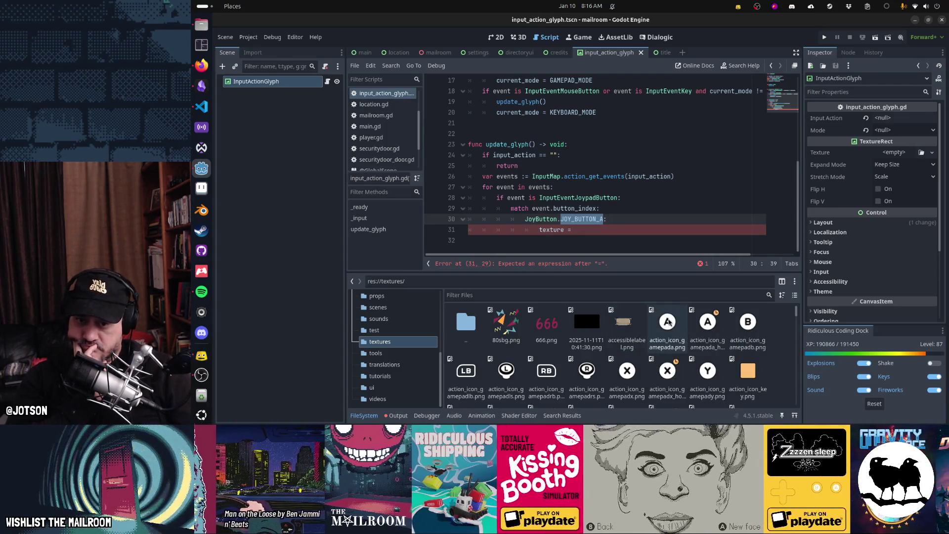
mouse_move(669, 322)
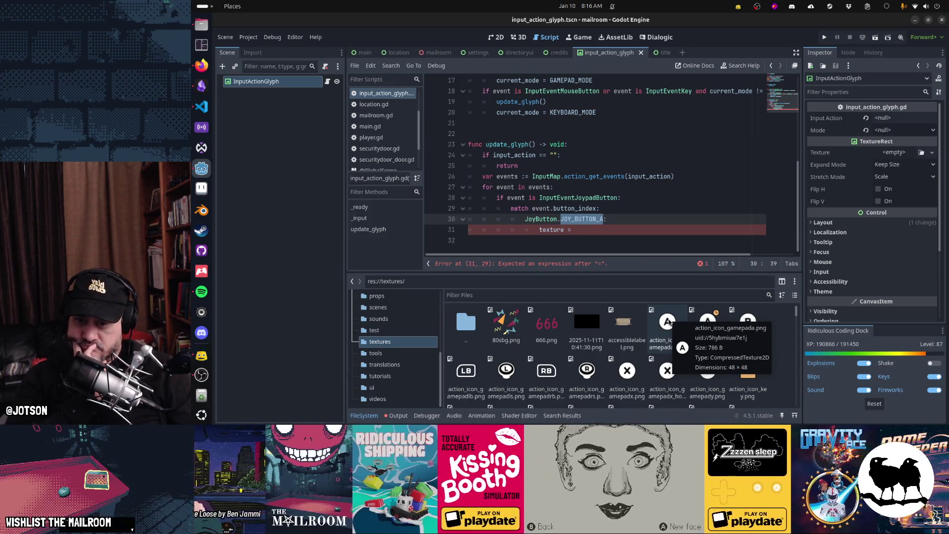
click(669, 322)
mouse_move(702, 314)
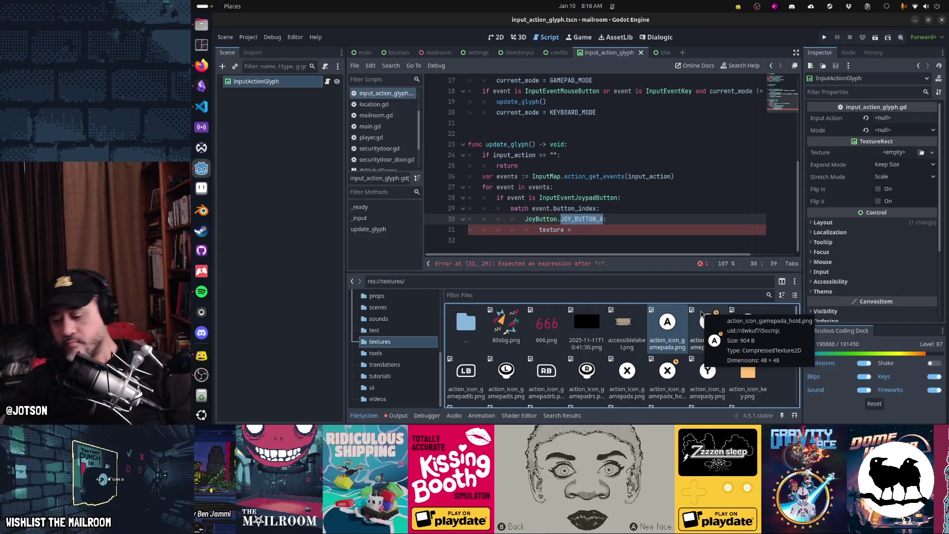
key(F2)
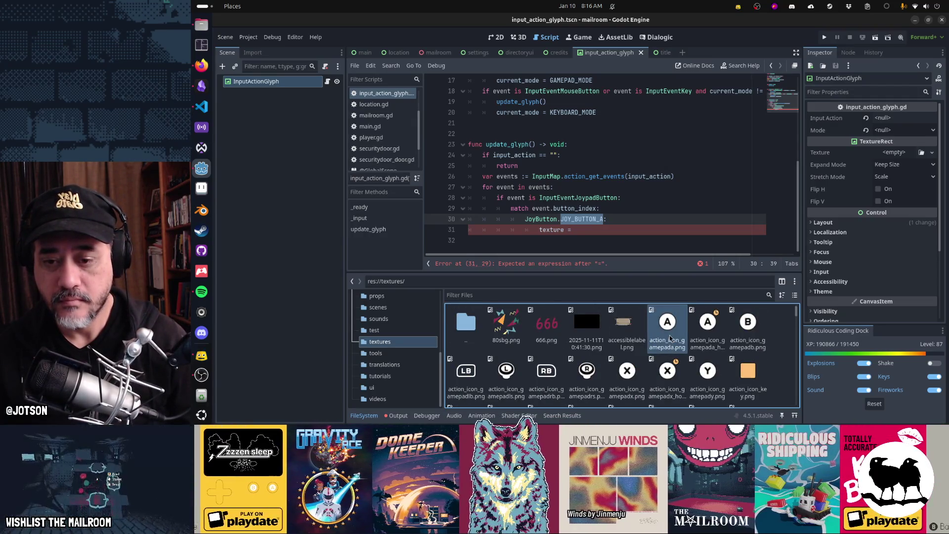
right_click(670, 338)
click(692, 334)
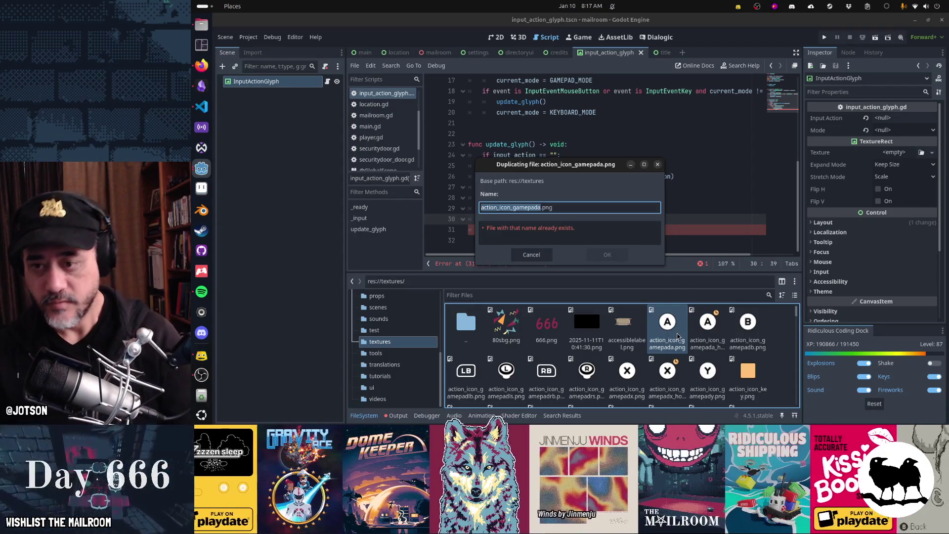
text(xbox_1)
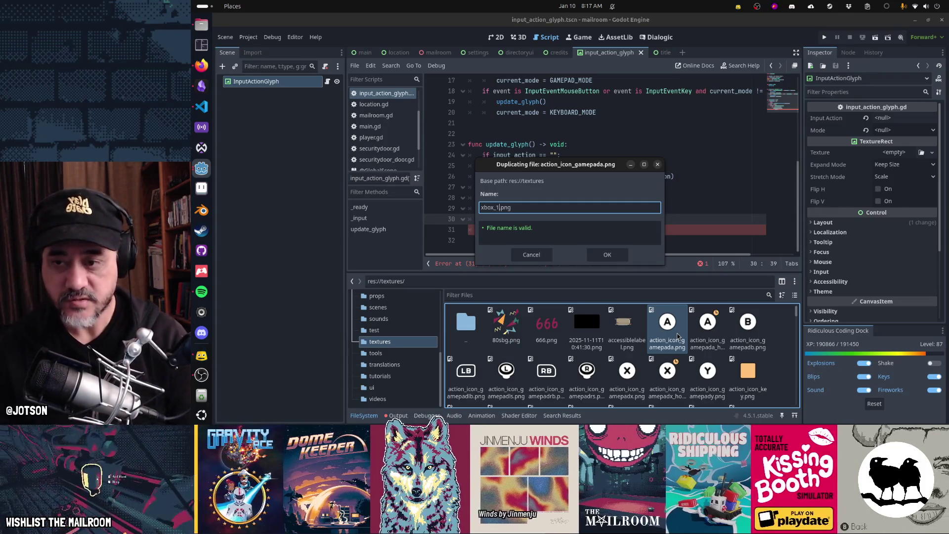
key(Return)
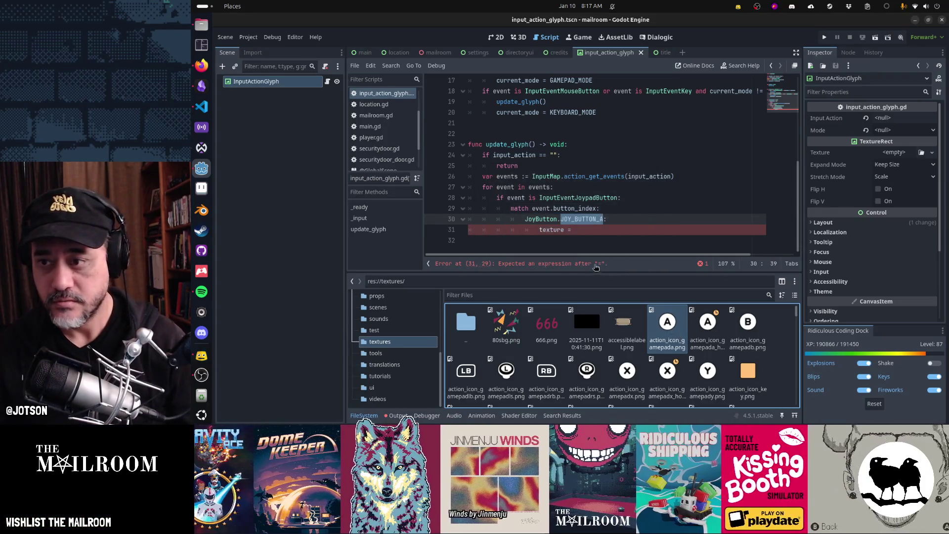
scroll(397, 159, down, 2)
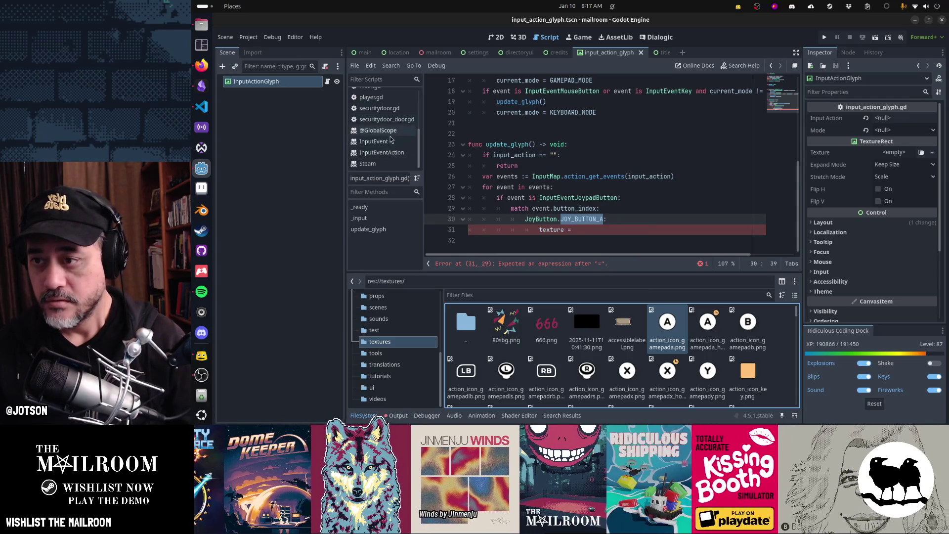
click(392, 132)
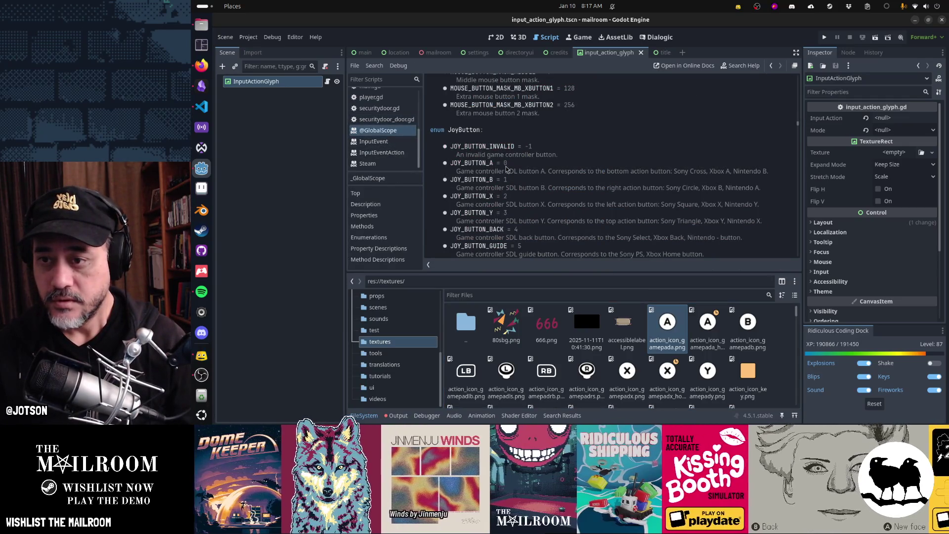
click(667, 336)
key(F2)
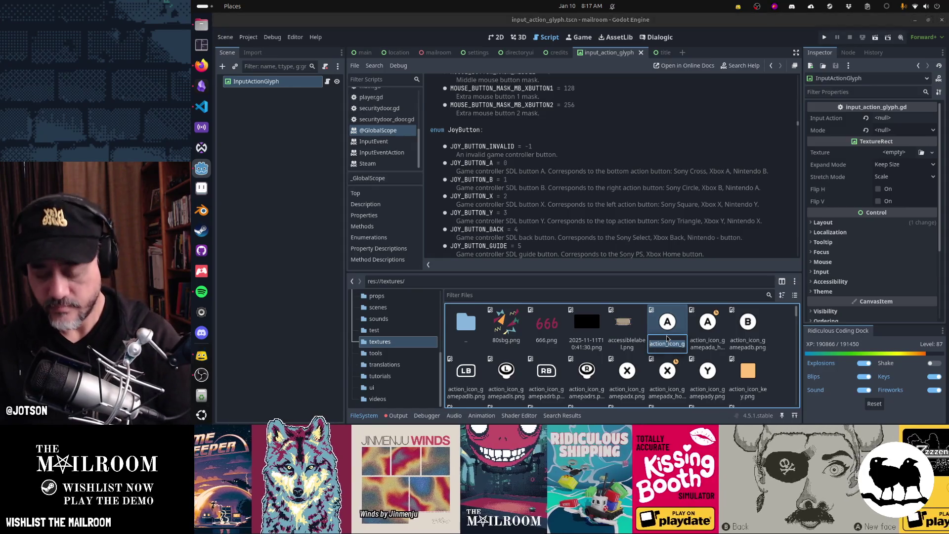
right_click(667, 338)
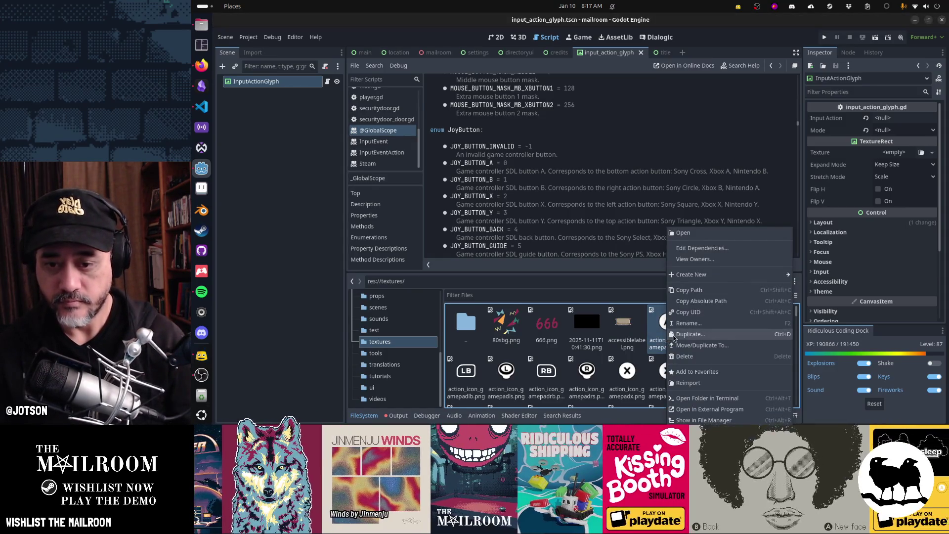
click(673, 336)
text(xbox_0)
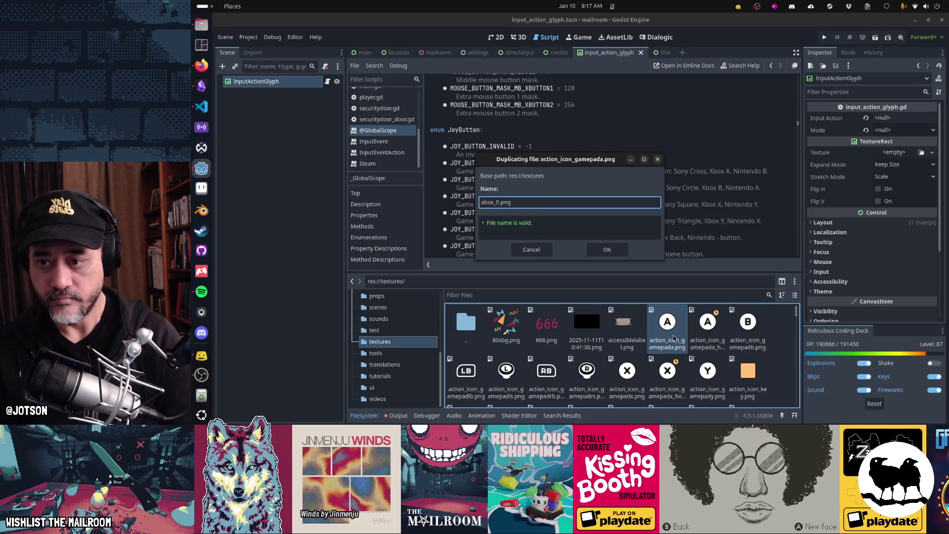
key(Return)
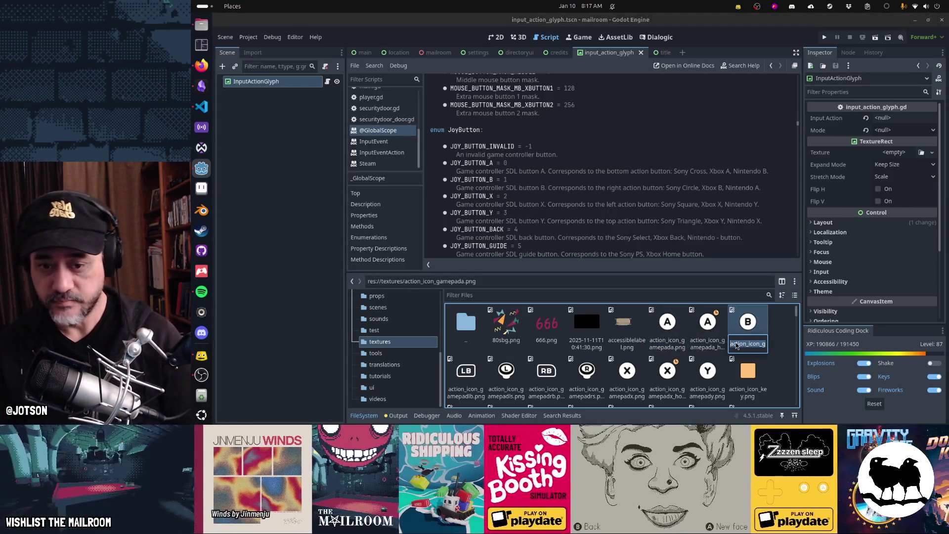
Duplicate the B, X and Y gamepad glyphs as xbox copies, including xbox_2.png and xbox_3.png
right_click(736, 345)
click(747, 337)
text(xbox_1.png)
key(Return)
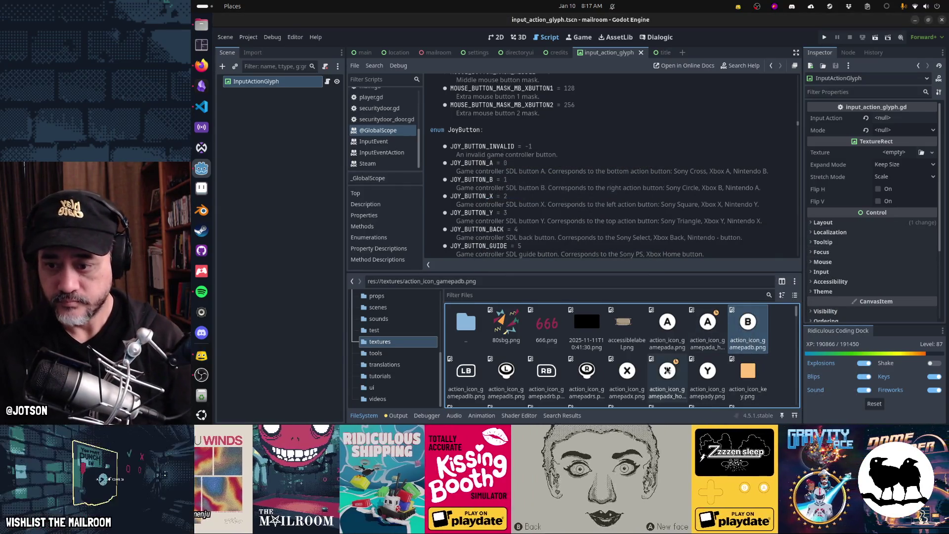
right_click(622, 385)
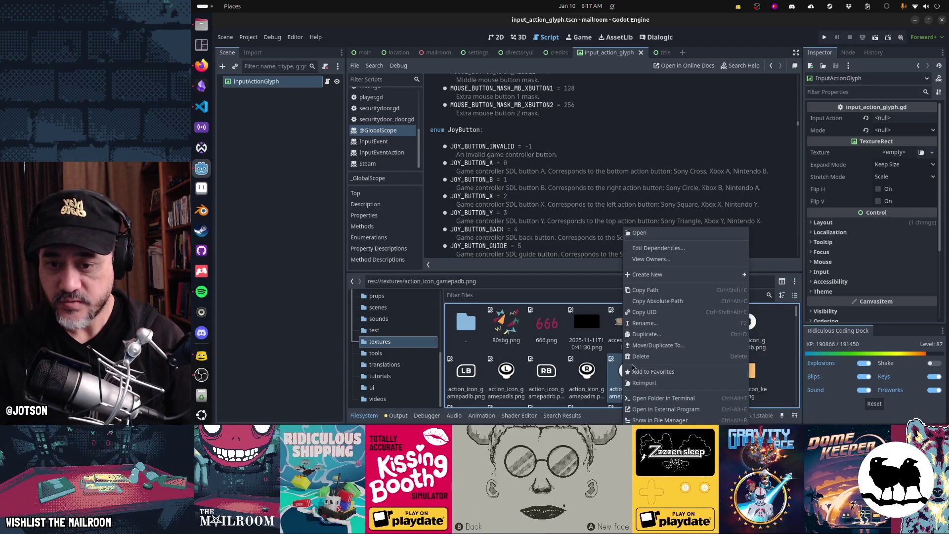
click(641, 335)
text(xbox_2.png)
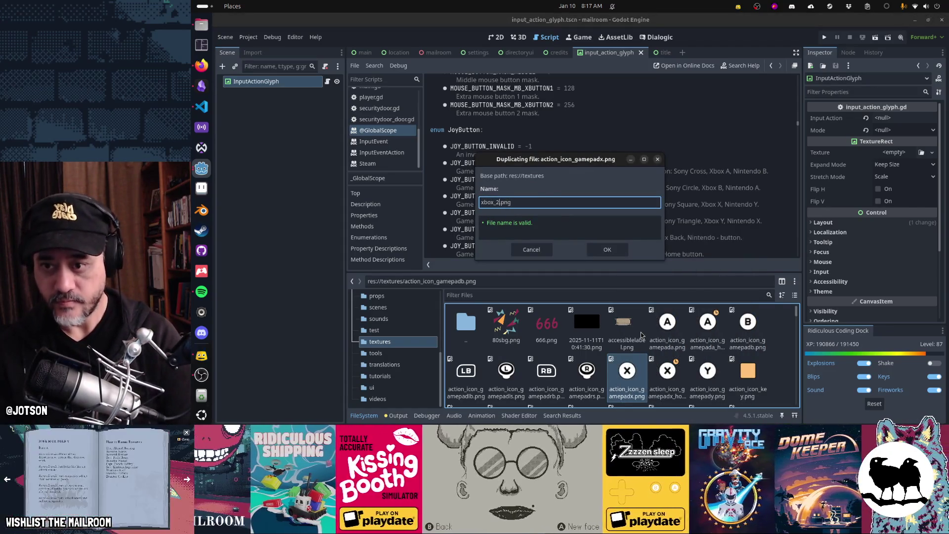
key(Return)
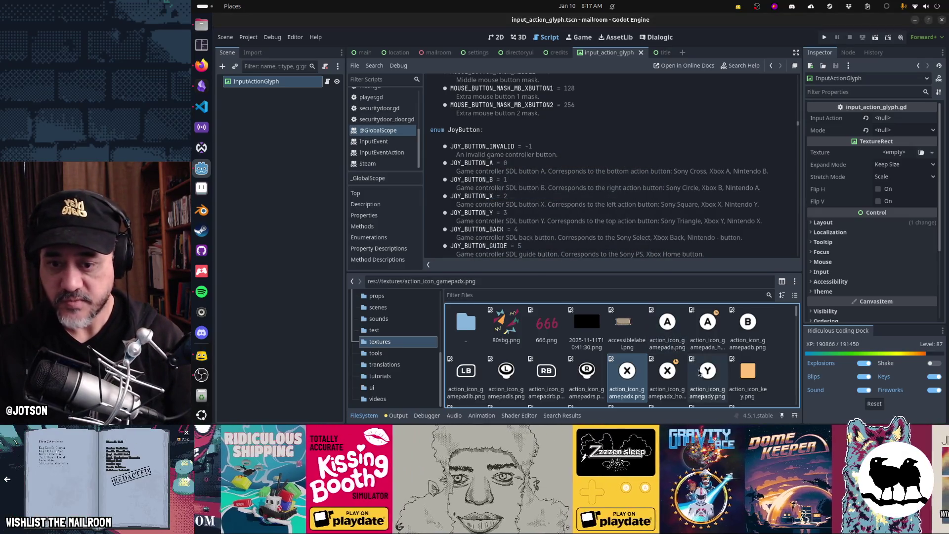
right_click(703, 378)
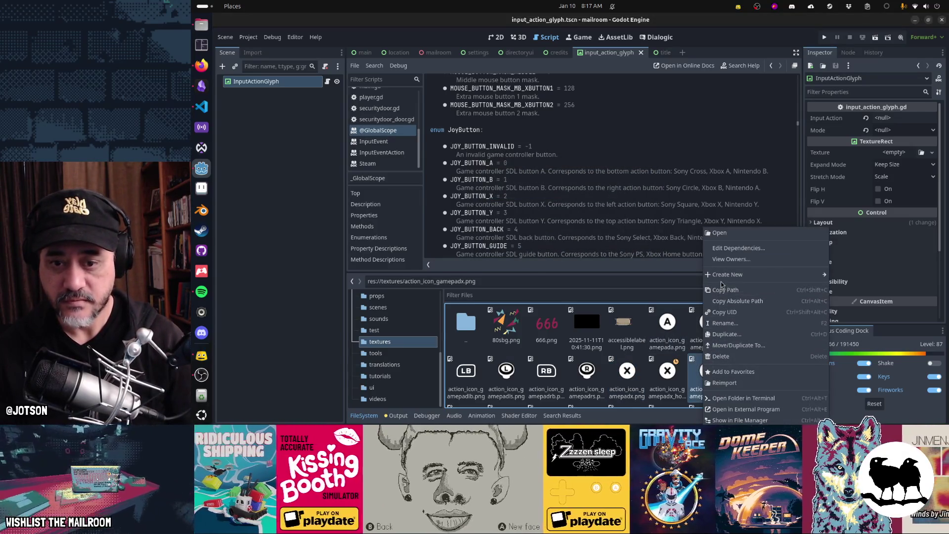
click(727, 334)
text(xbox_3)
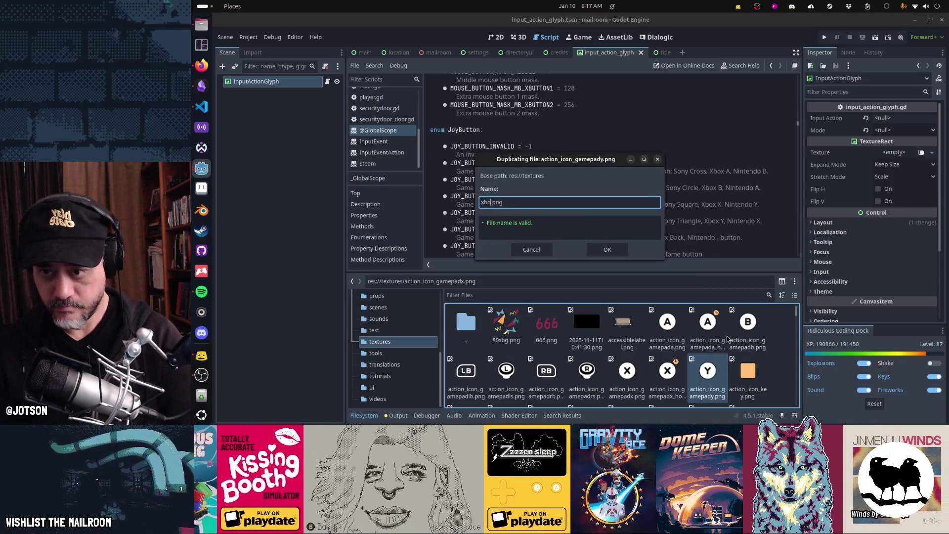
key(Return)
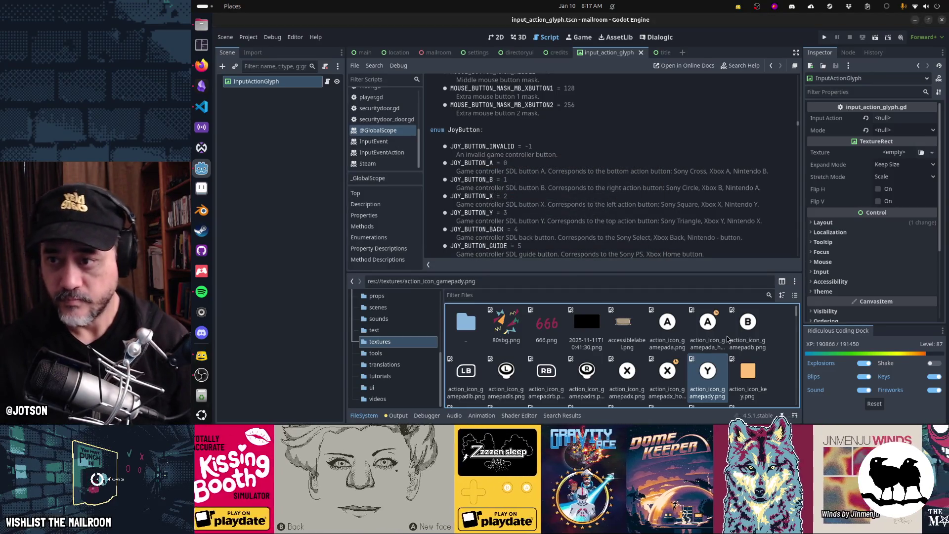
scroll(383, 133, up, 5)
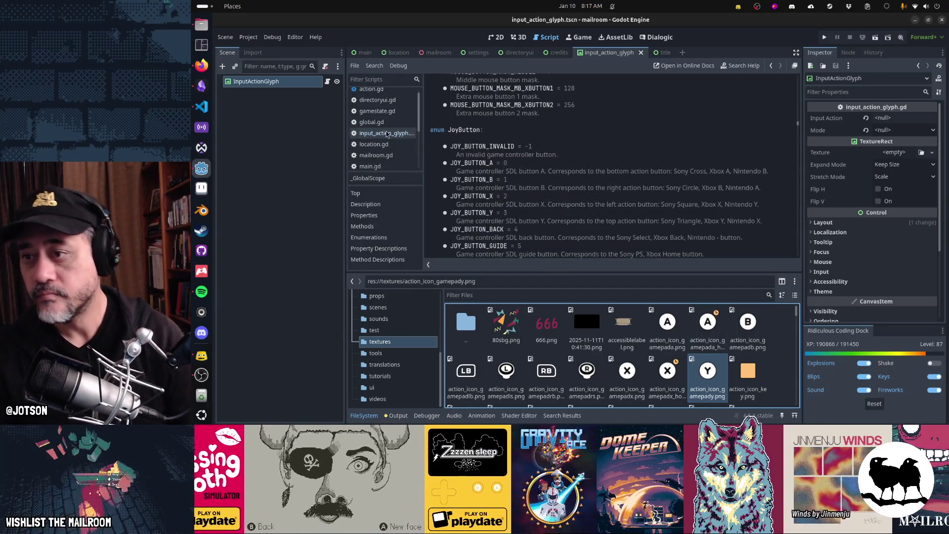
Add var controller: String = "xbox" at the start of update_glyph
click(383, 133)
click(656, 205)
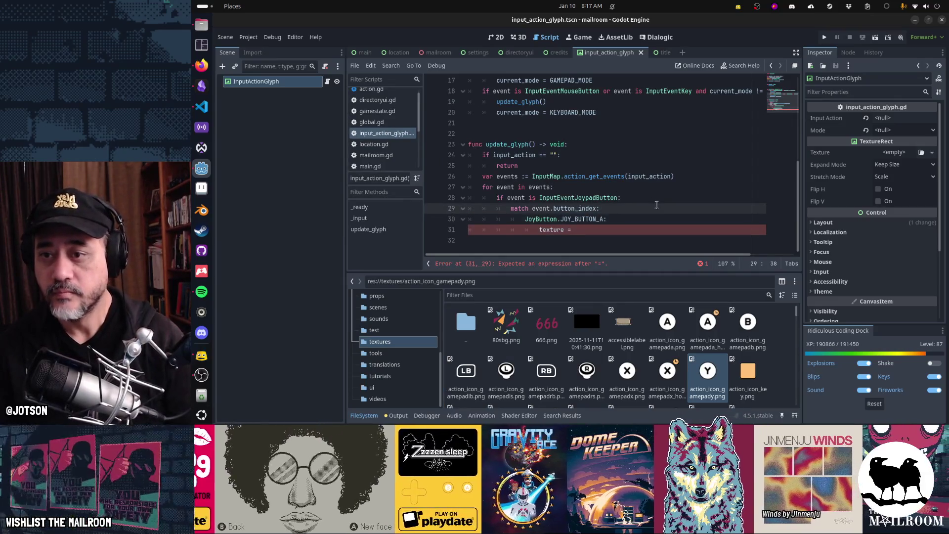
key(Up)
key(Up)
key(Up)
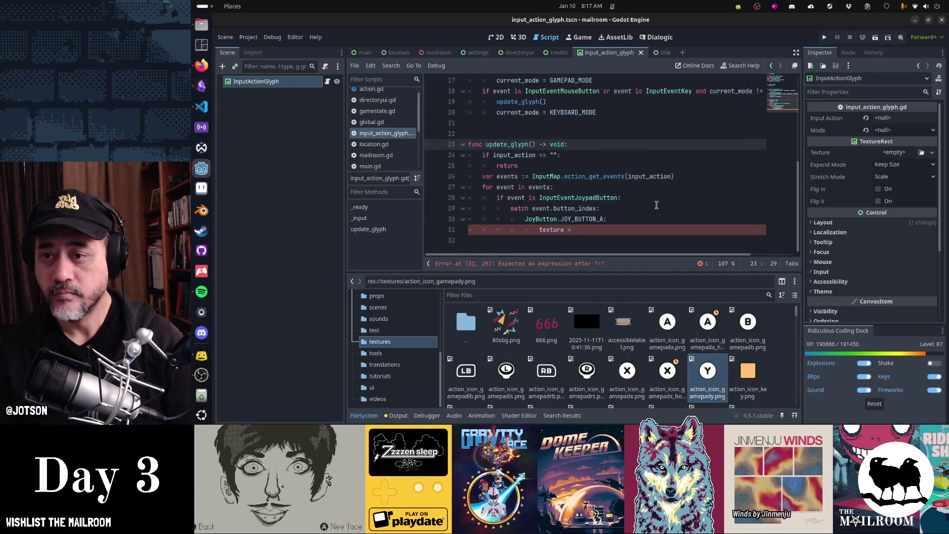
key(Down)
key(Down)
key(Return)
key(BackSpace)
text(v)
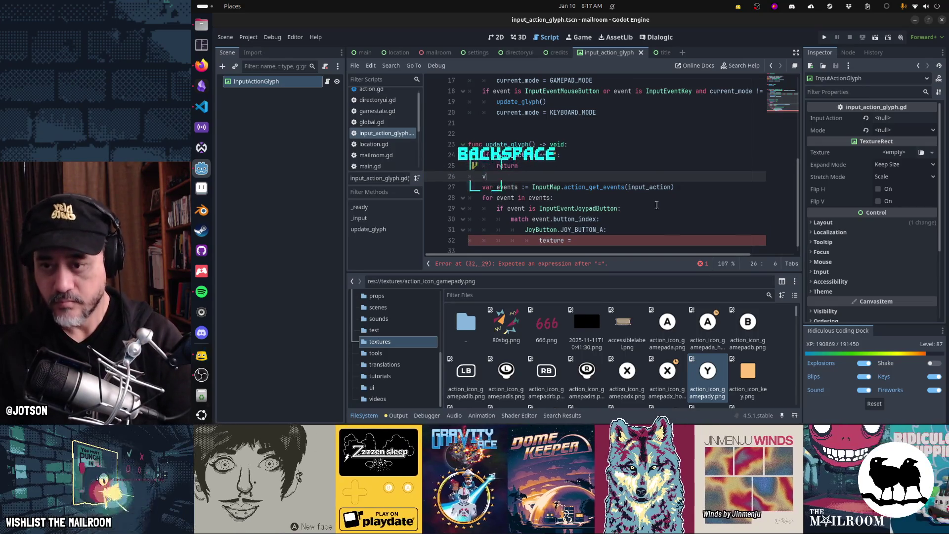
text(ar controller = ")
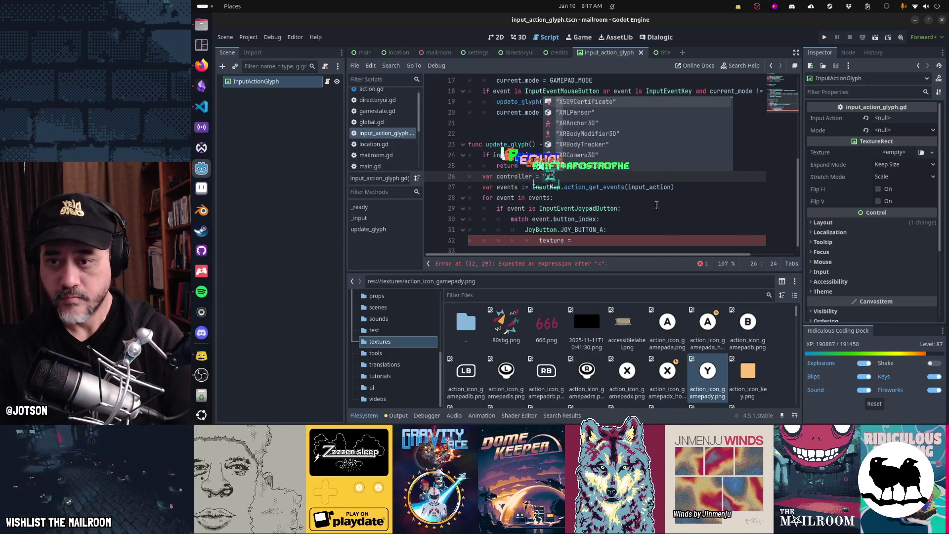
text(xbox)
text(:)
key(BackSpace)
key(Left)
key(Left)
key(Left)
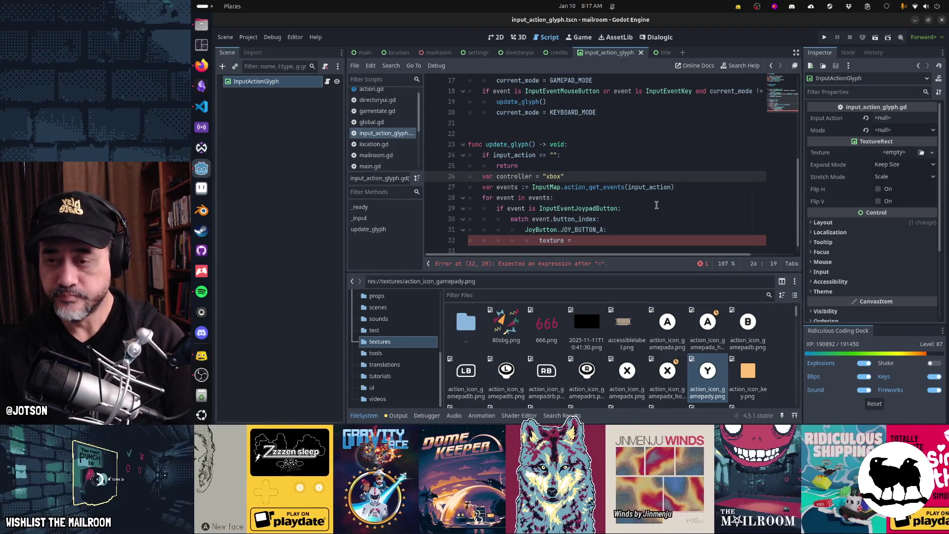
text(: Sr)
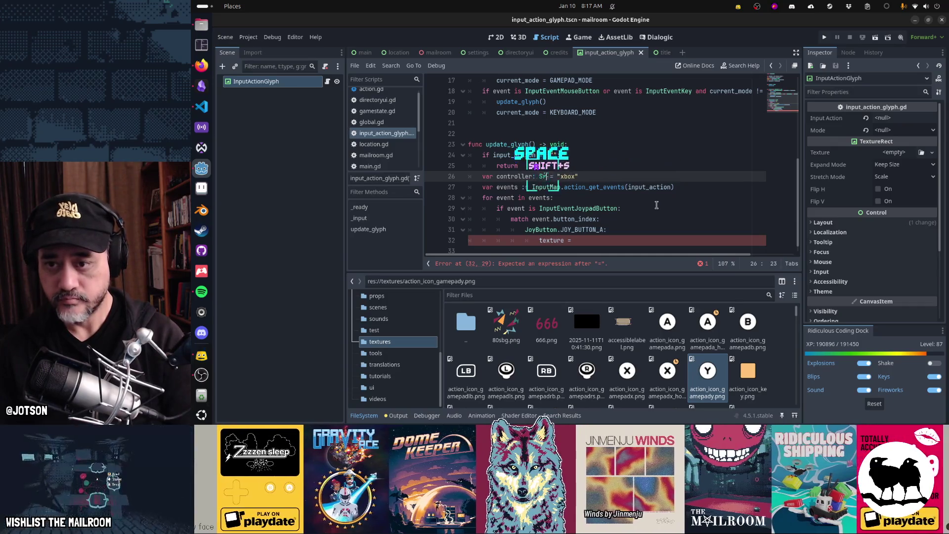
key(BackSpace)
text(tring)
Replace the match block with texture = load("res://textures/%s_%d.png" % [controller, event.button_index])
key(Down)
key(Down)
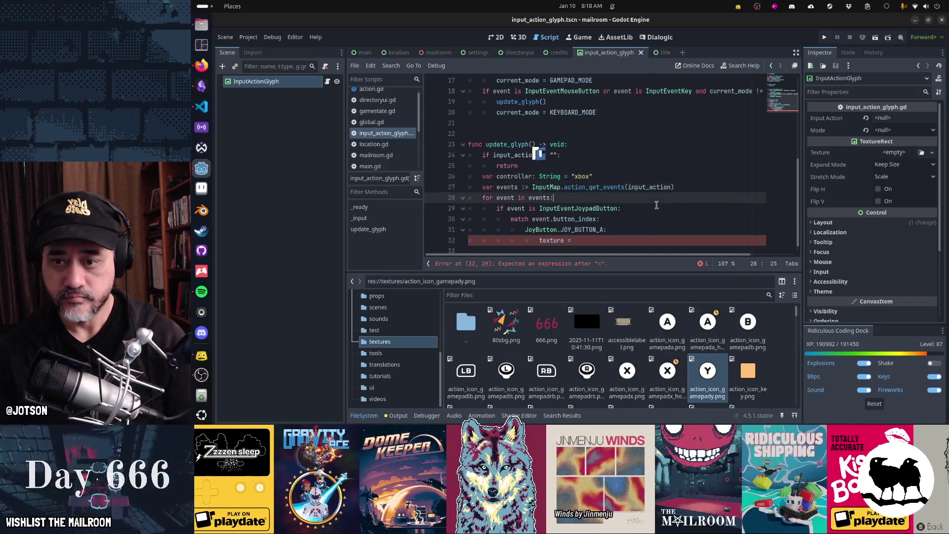
key(Down)
key(Down)
key(Home)
key(shift+Down)
key(shift+Down)
key(shift+Down)
key(Delete)
key(Tab)
key(Tab)
key(Tab)
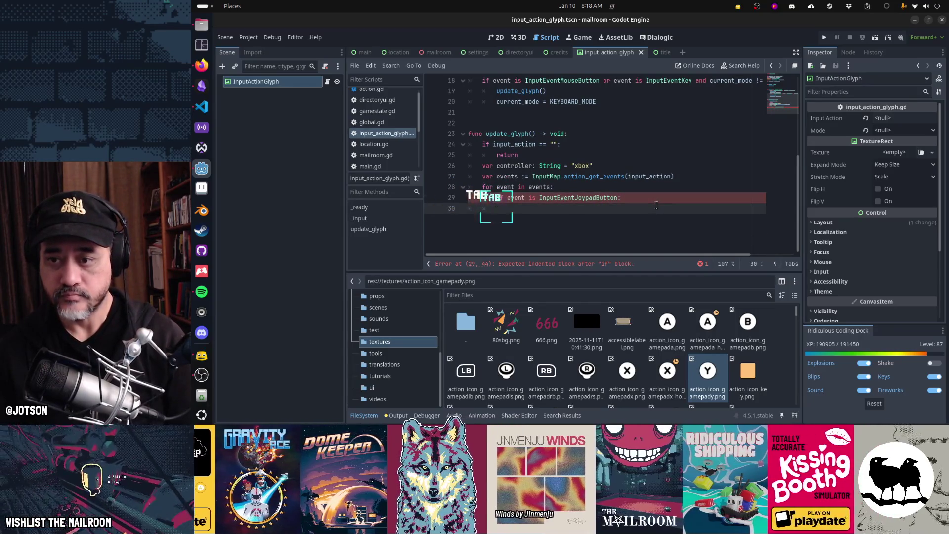
text(texture)
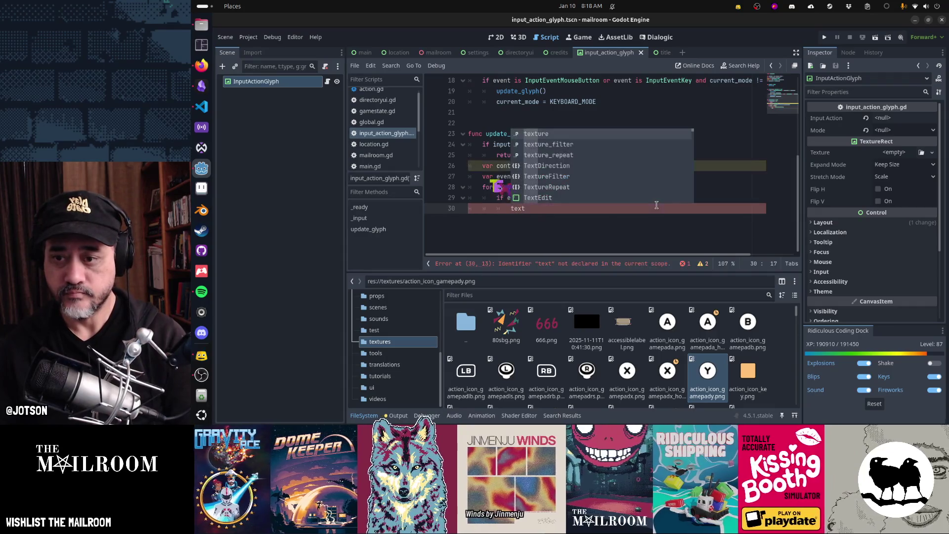
text( = load()
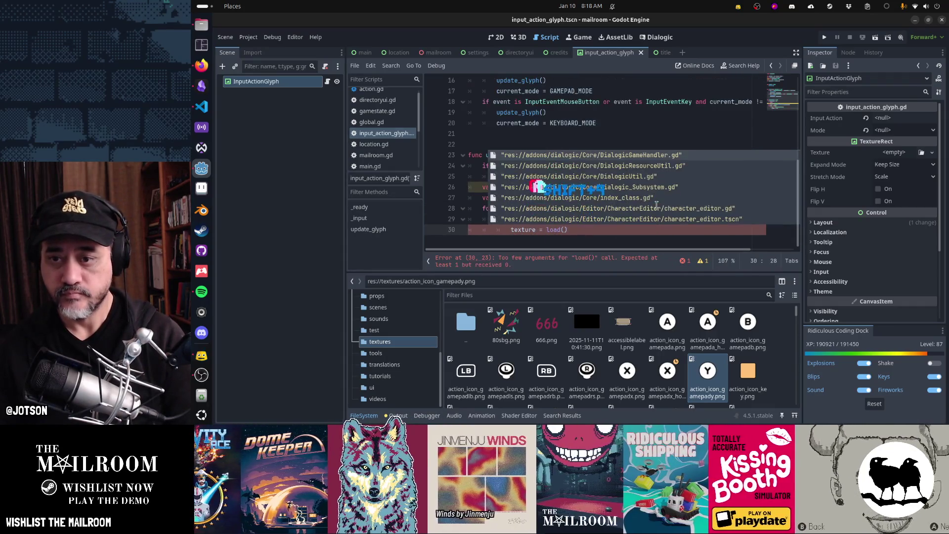
key(Escape)
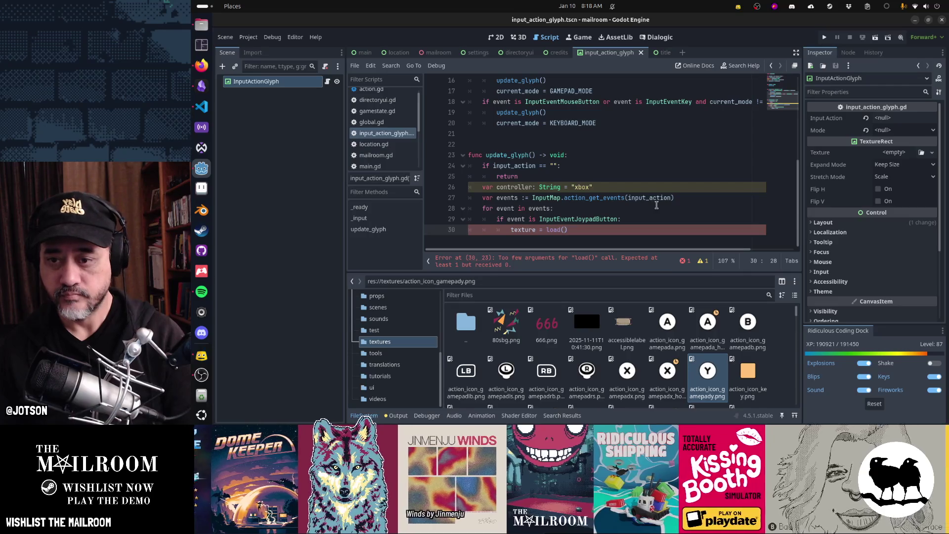
text("%s_%s.)
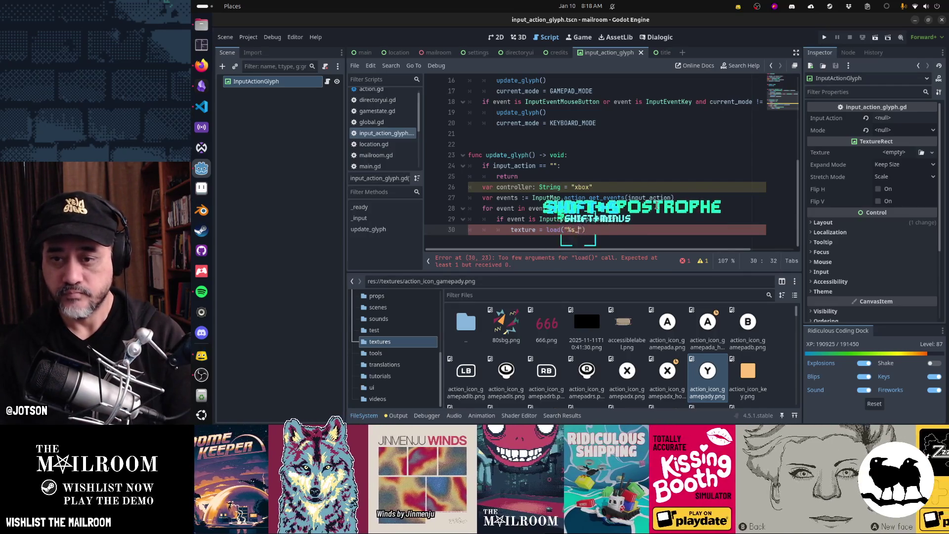
text(png)
key(Left)
key(Left)
key(Left)
text(res://textures/)
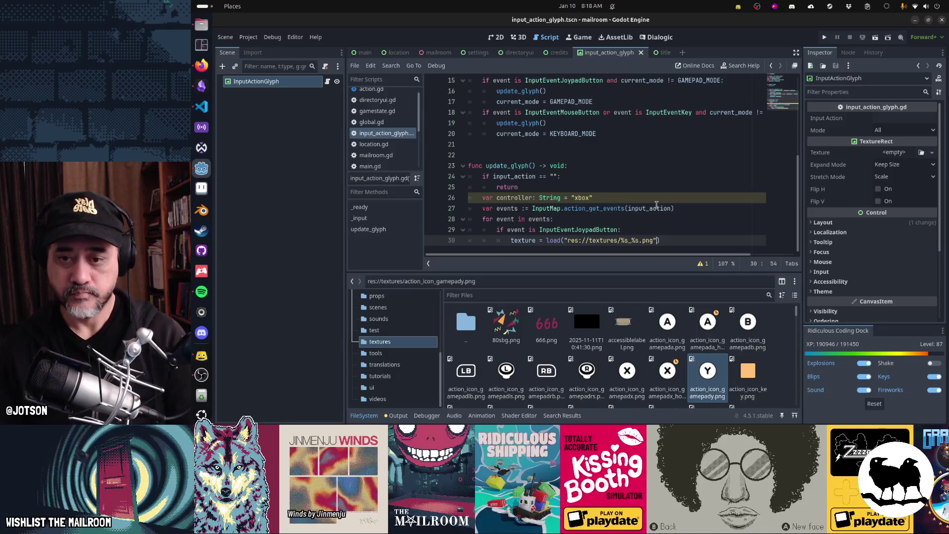
key(End)
text(" % [)
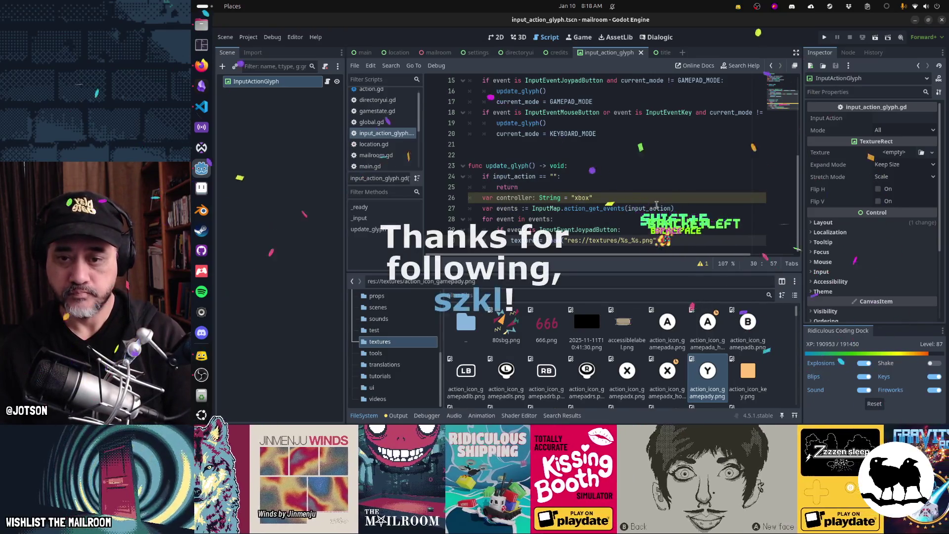
text(controller)
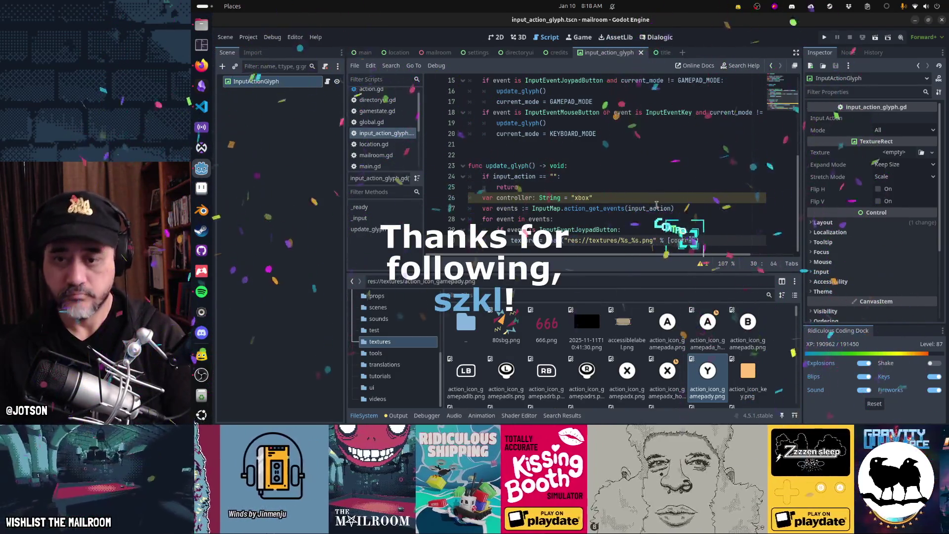
text(, event.but)
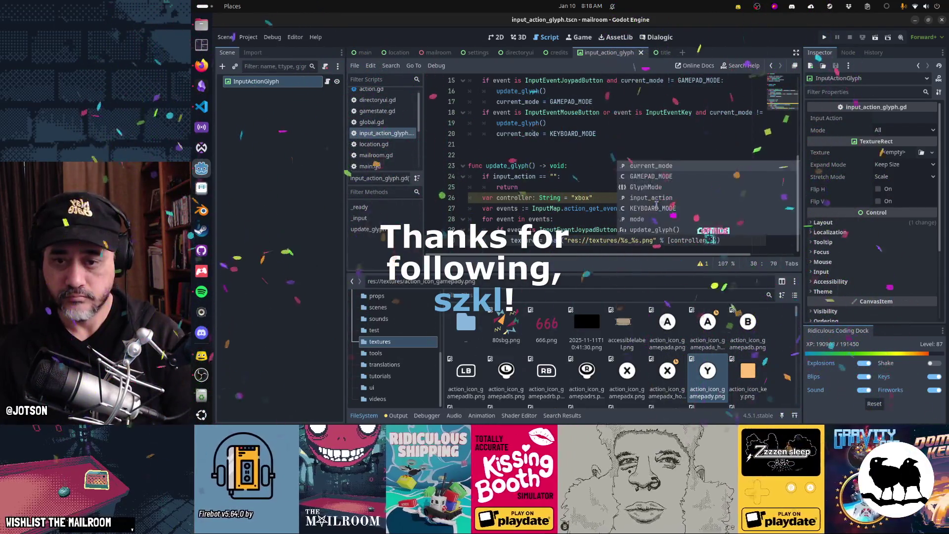
text(ton_index)
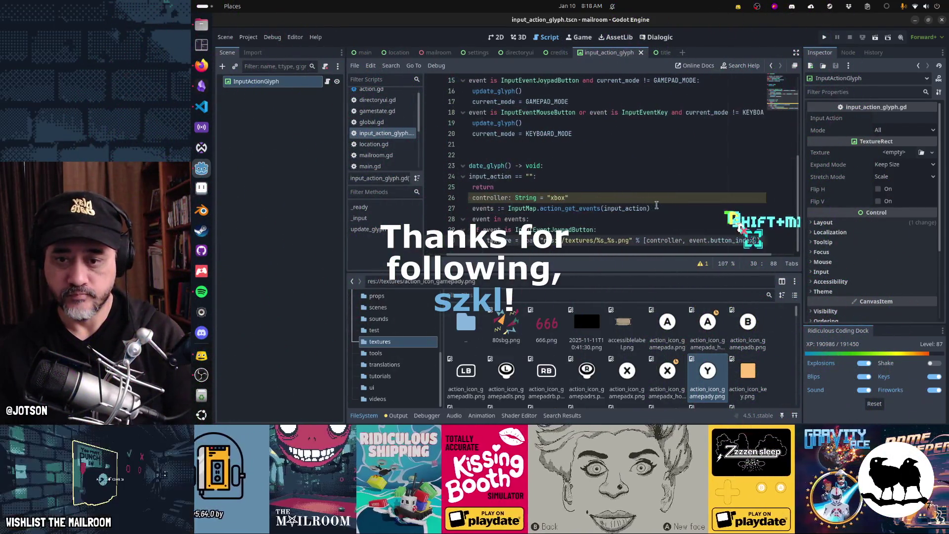
key(Left)
key(Left)
key(Left)
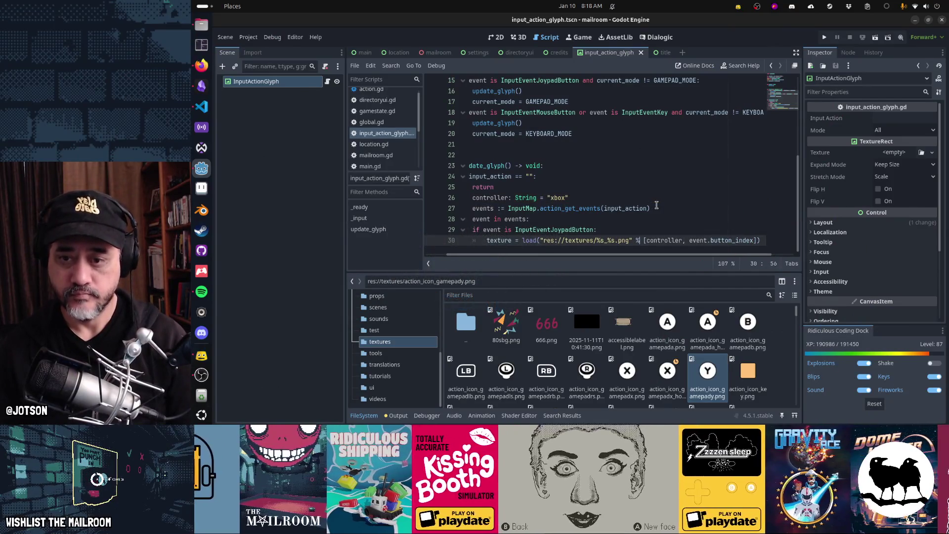
key(BackSpace)
text(d)
key(End)
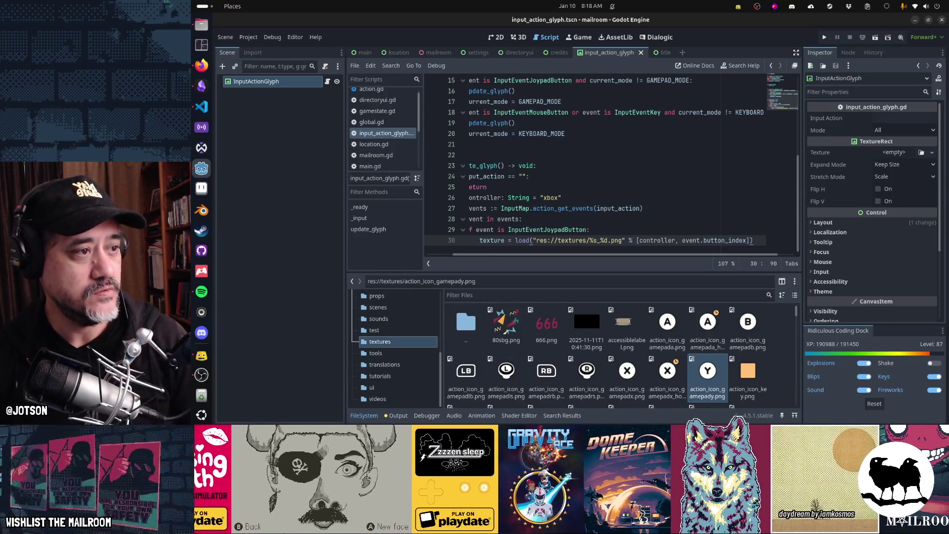
Review the new load line, save input_action_glyph.gd, and switch to the title scene
click(201, 355)
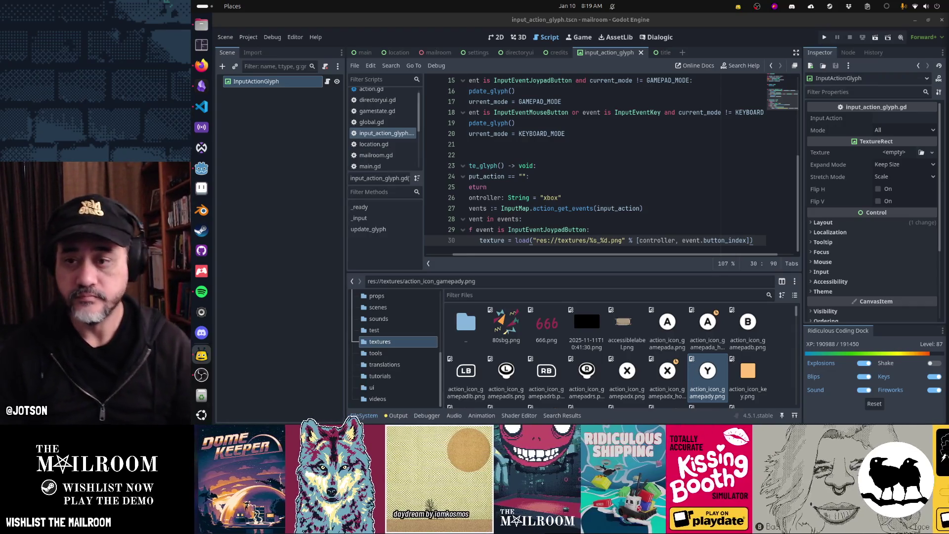
click(710, 199)
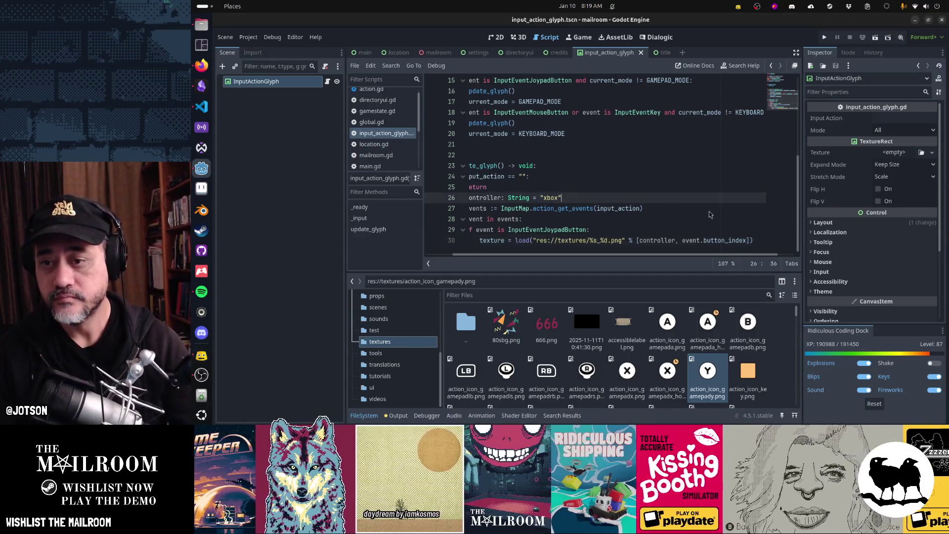
key(shift+Home)
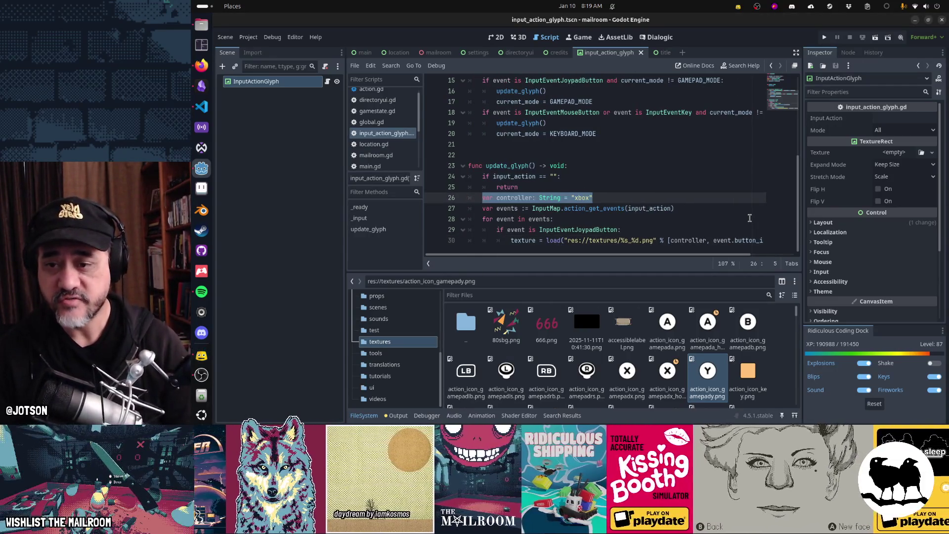
key(Down)
key(Down)
key(Down)
key(End)
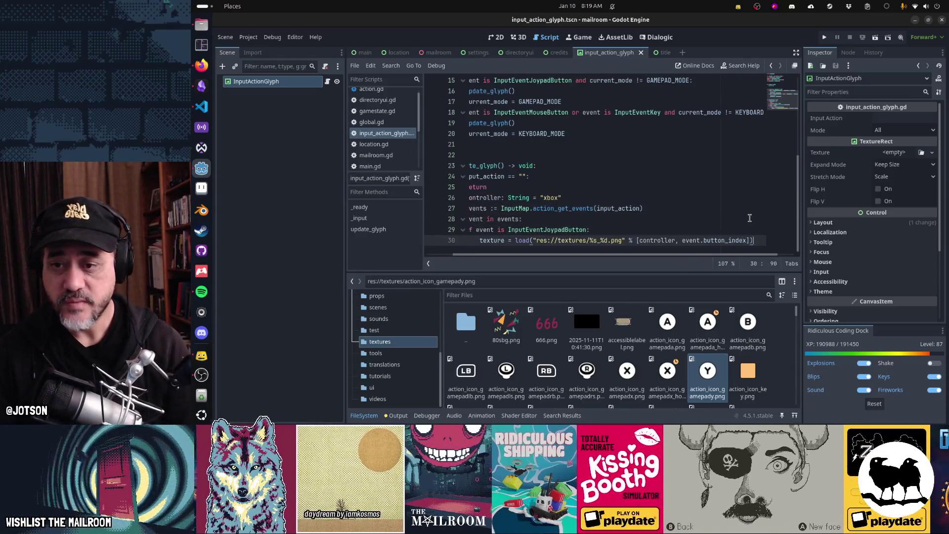
key(Home)
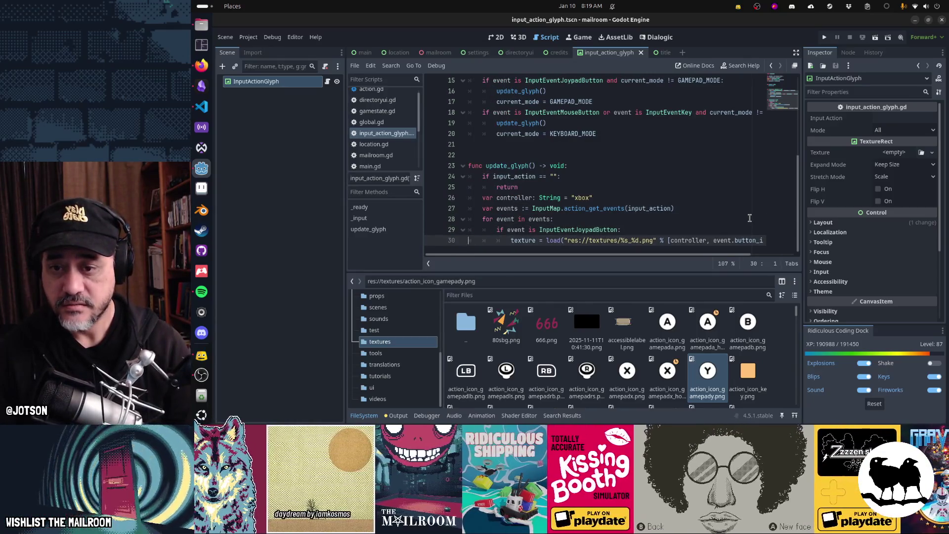
key(End)
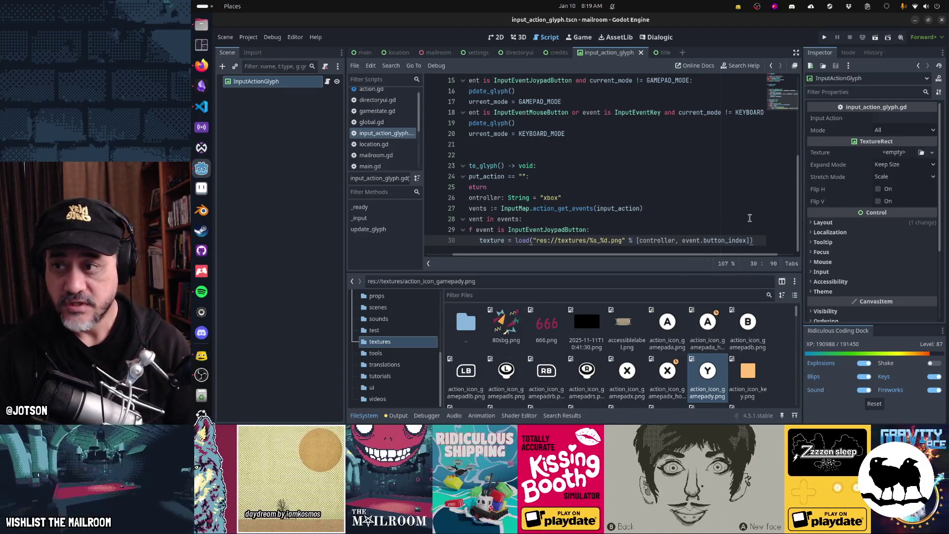
key(ctrl+s)
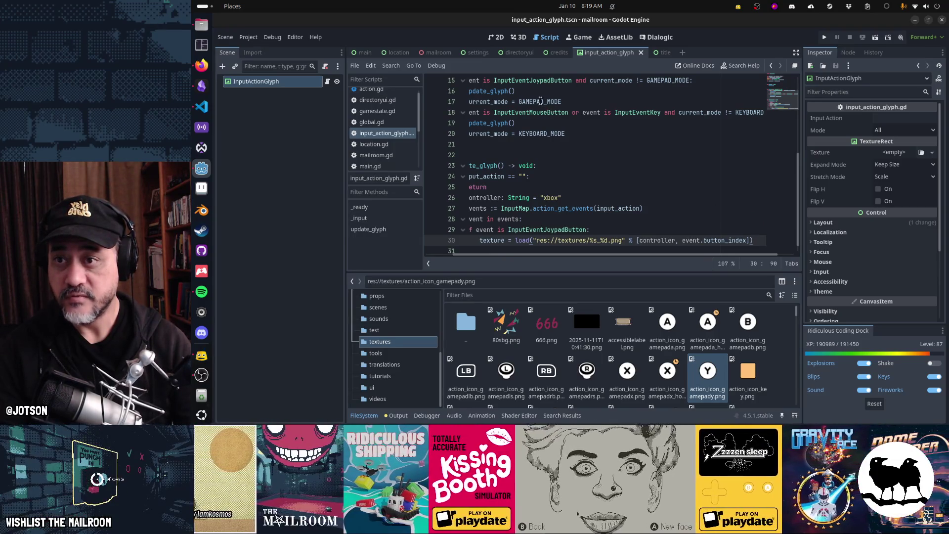
click(659, 52)
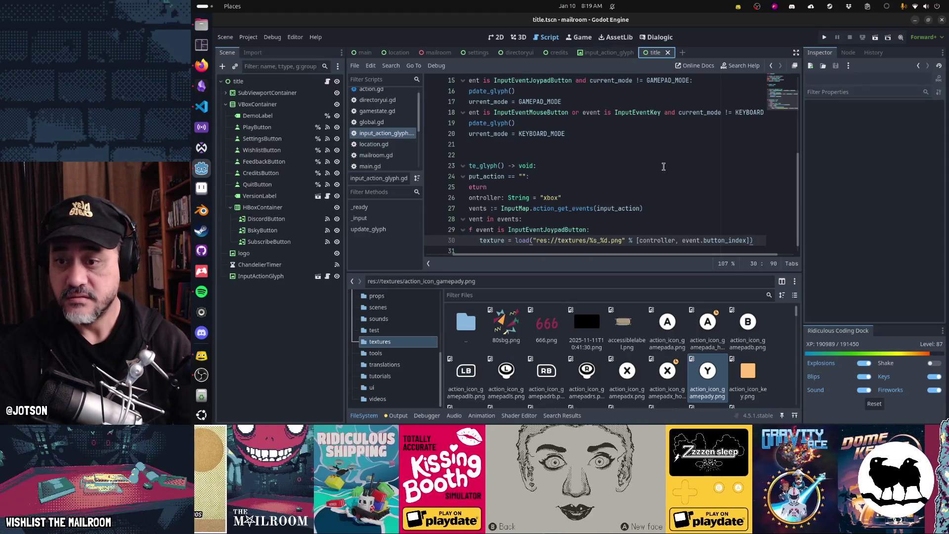
Test the running game's Play, Settings and Sound screens, then return to input_action_glyph.gd
key(F5)
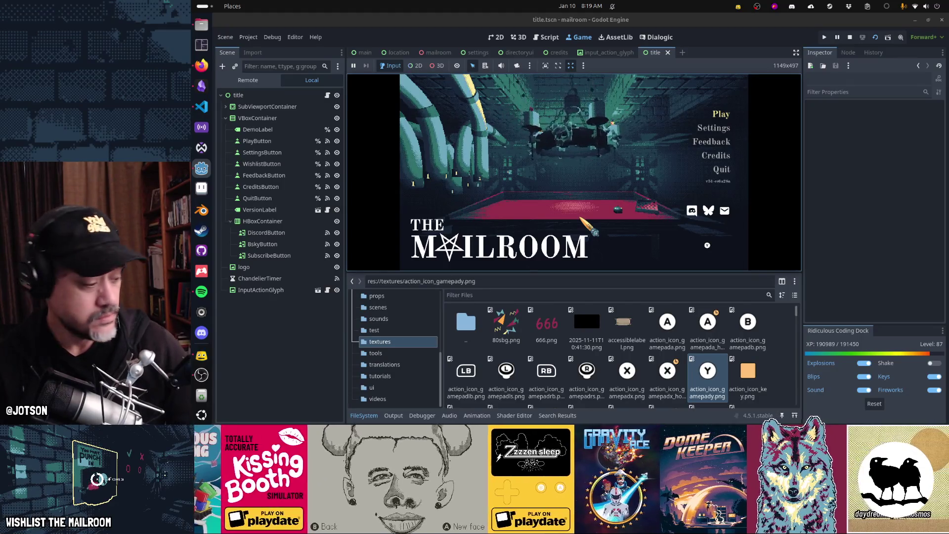
key(Return)
key(Escape)
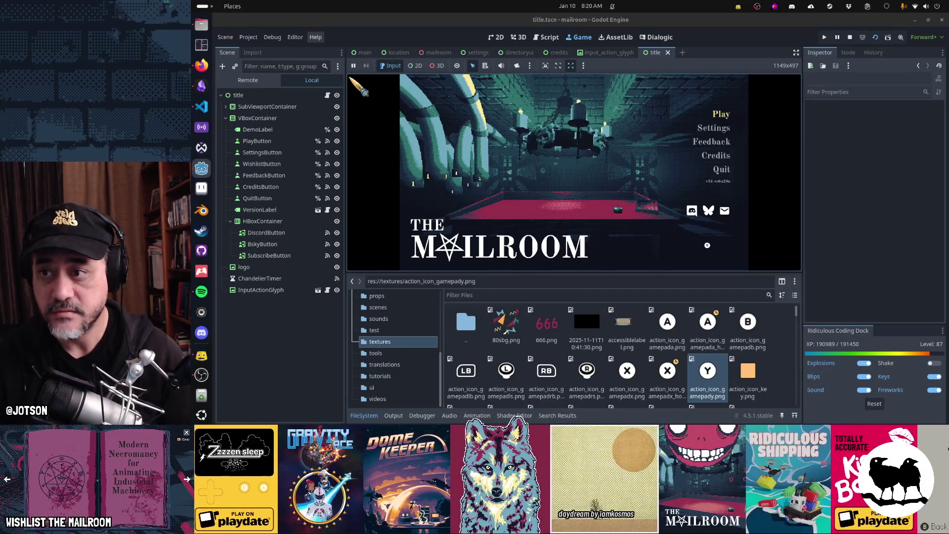
click(715, 127)
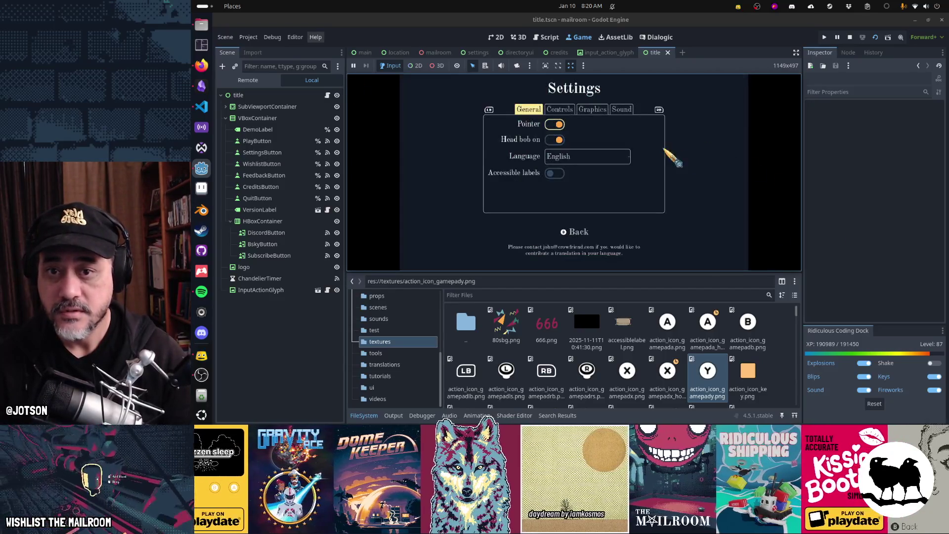
click(621, 110)
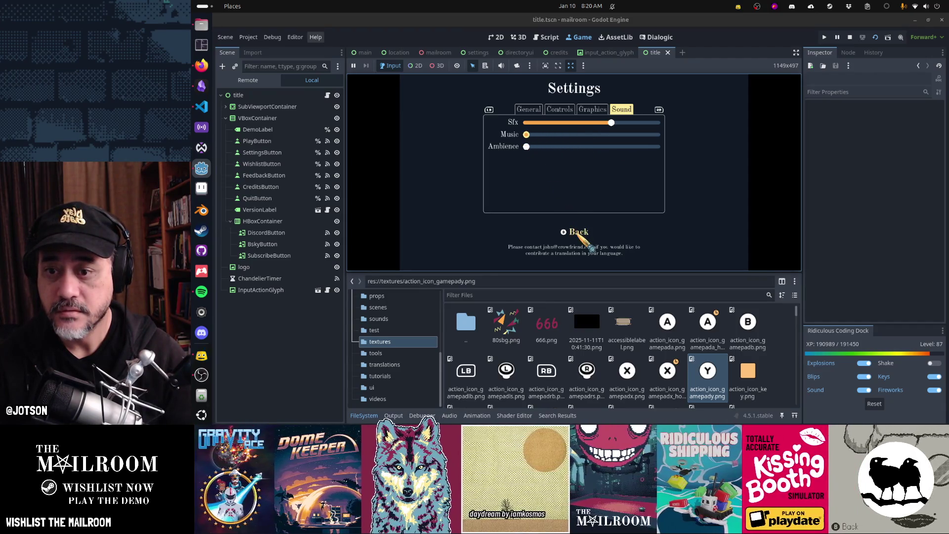
click(571, 231)
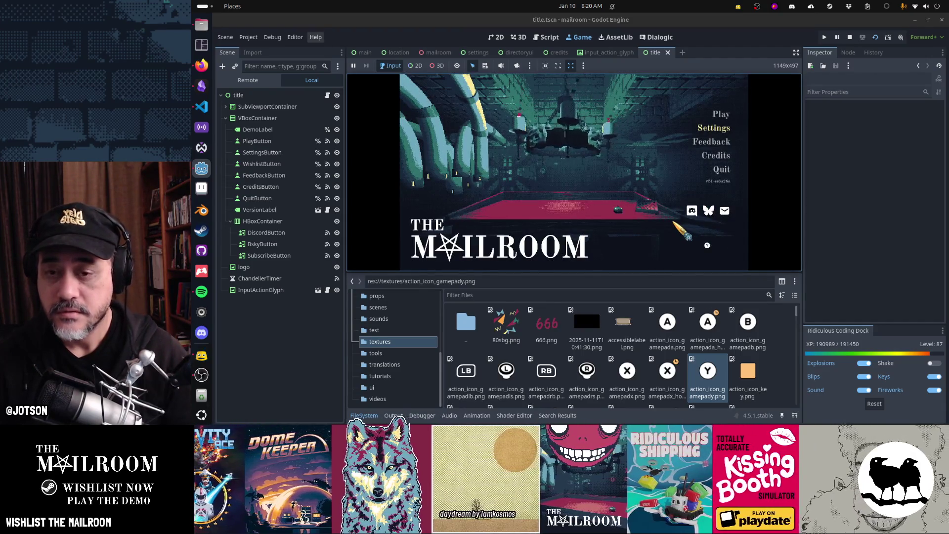
click(548, 37)
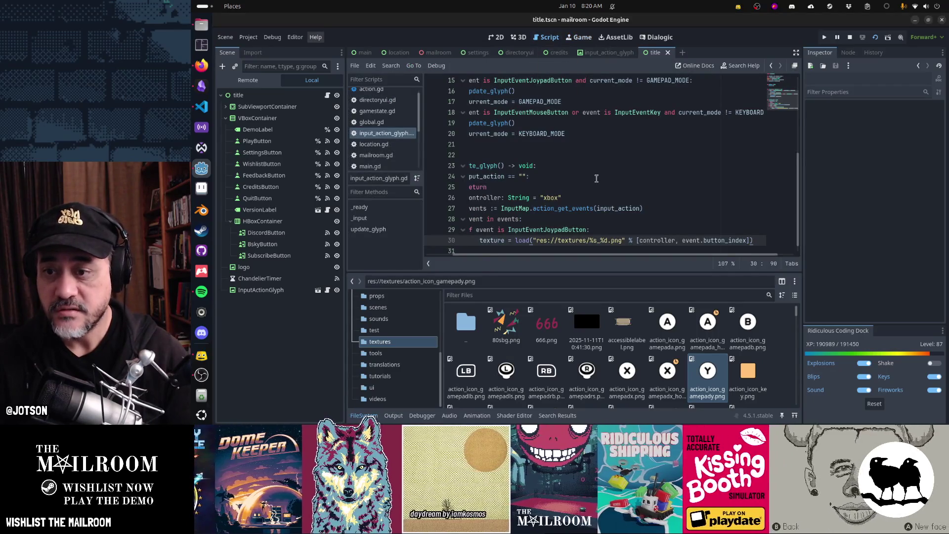
Duplicate the joypad button branch as an InputEventKey branch that sets texture = null
scroll(614, 220, down, 1)
click(614, 221)
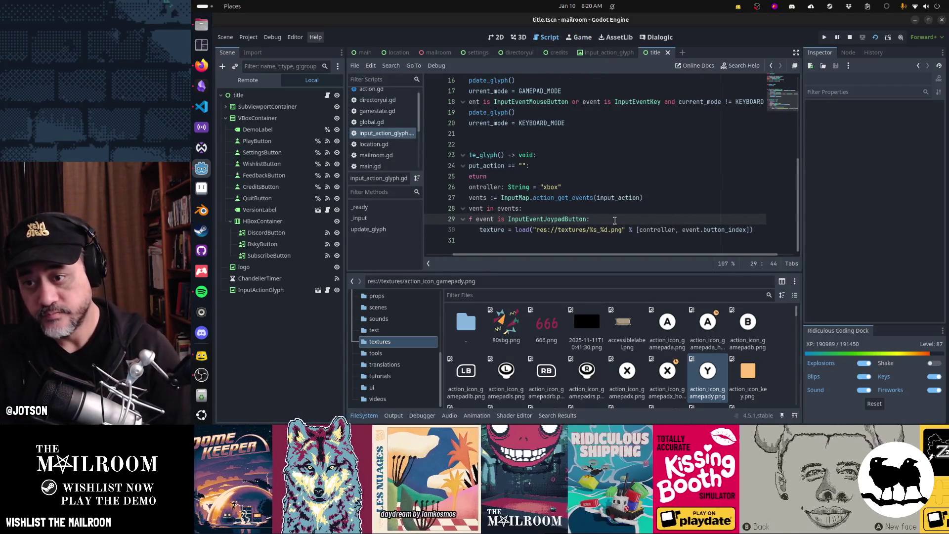
key(Home)
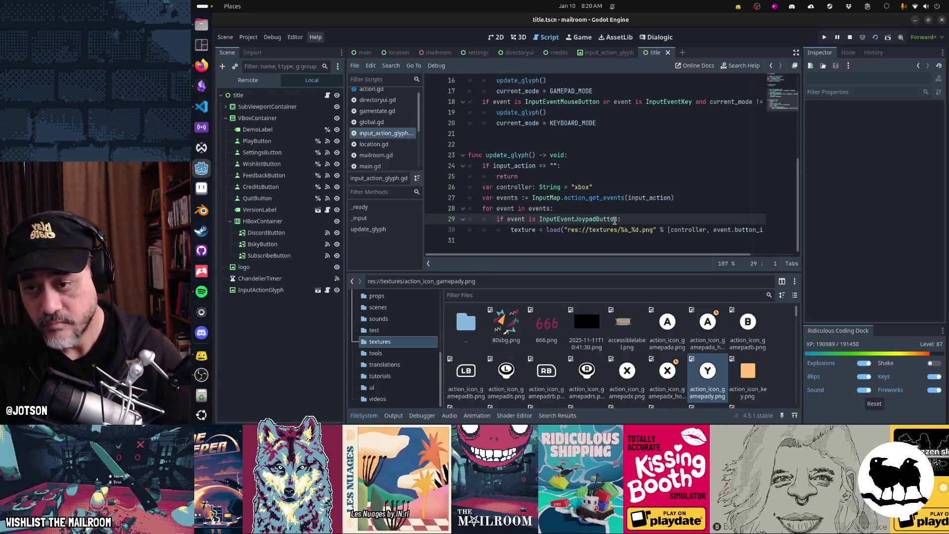
key(shift+Down)
key(shift+Down)
key(ctrl+c)
key(ctrl+v)
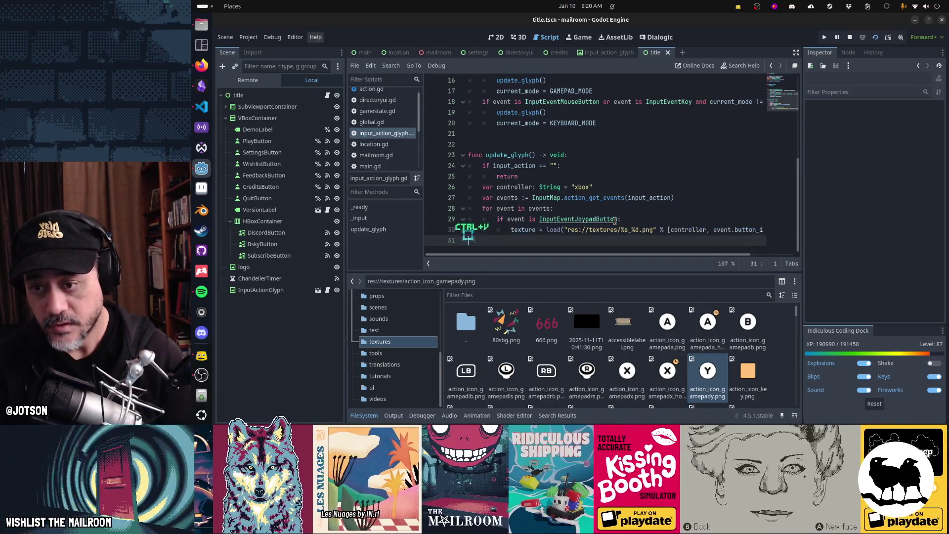
key(ctrl+v)
key(Up)
key(Up)
key(End)
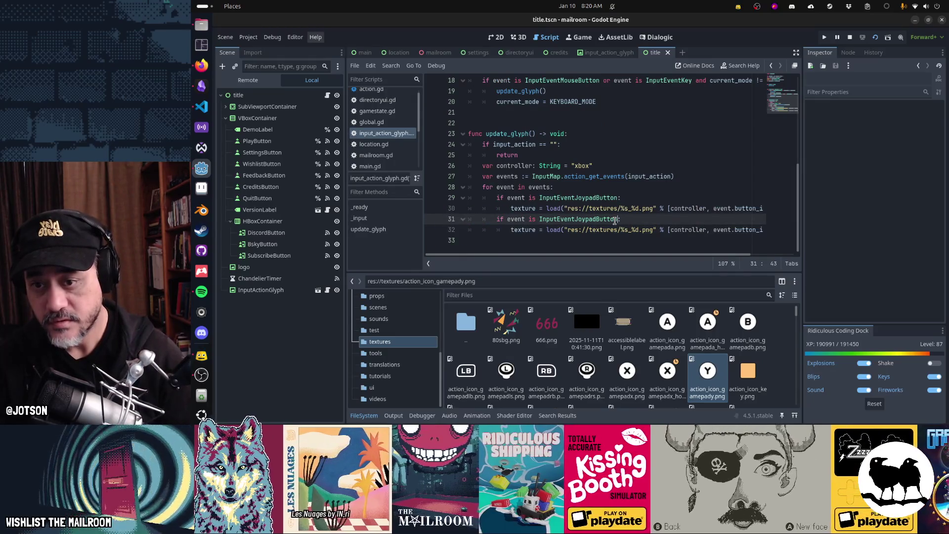
key(shift+Left)
key(shift+Left)
key(shift+Left)
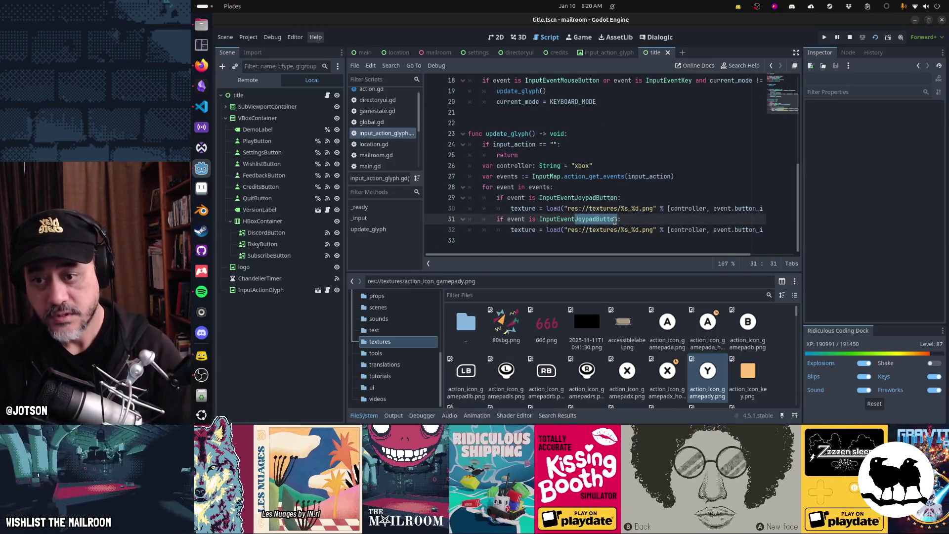
text(Key)
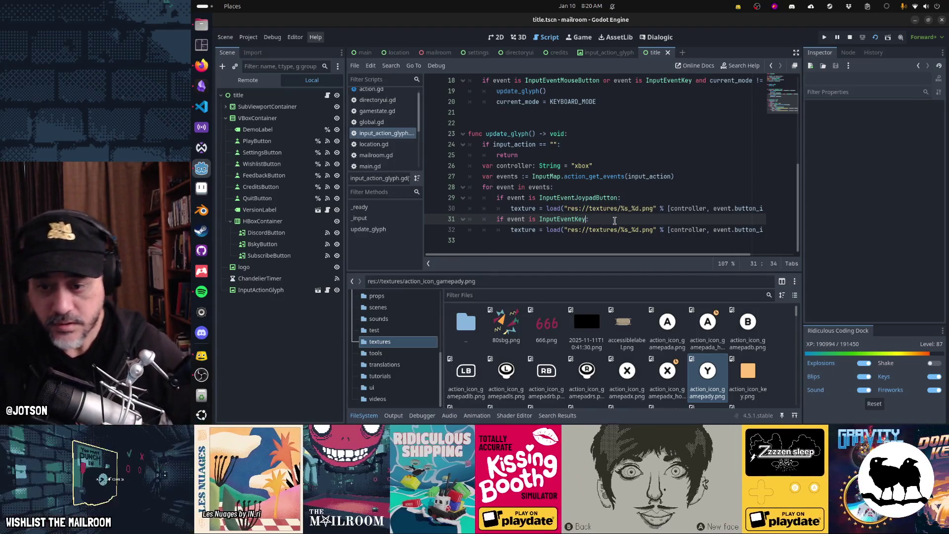
scroll(630, 328, down, 2)
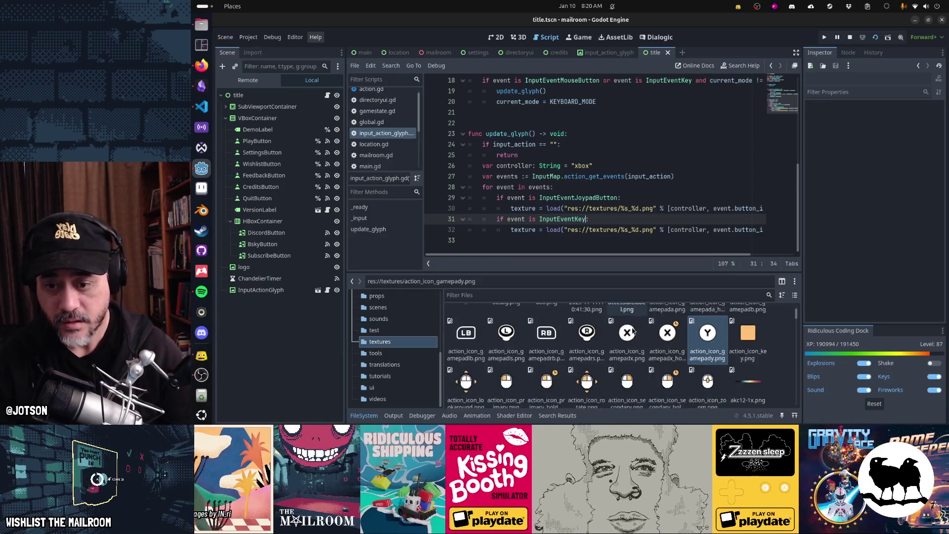
scroll(633, 331, down, 1)
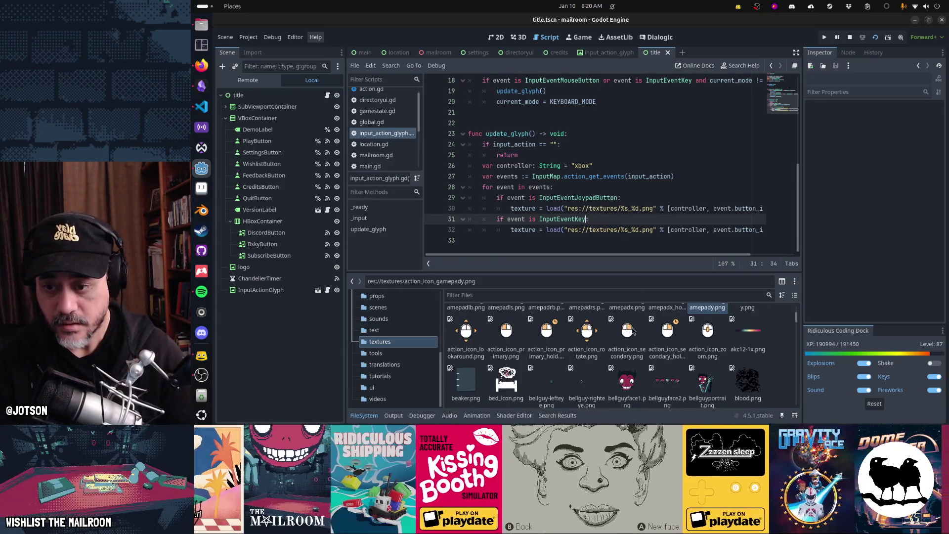
scroll(633, 330, up, 1)
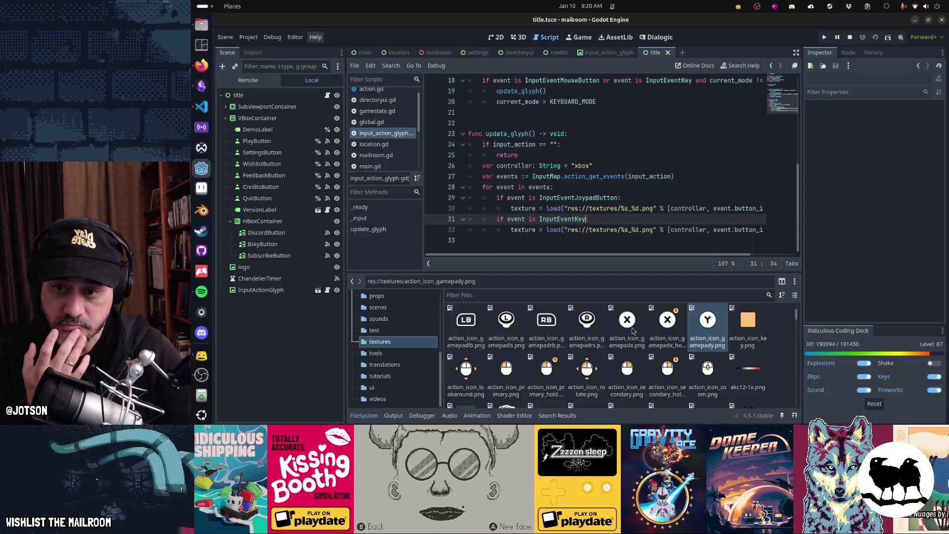
key(Down)
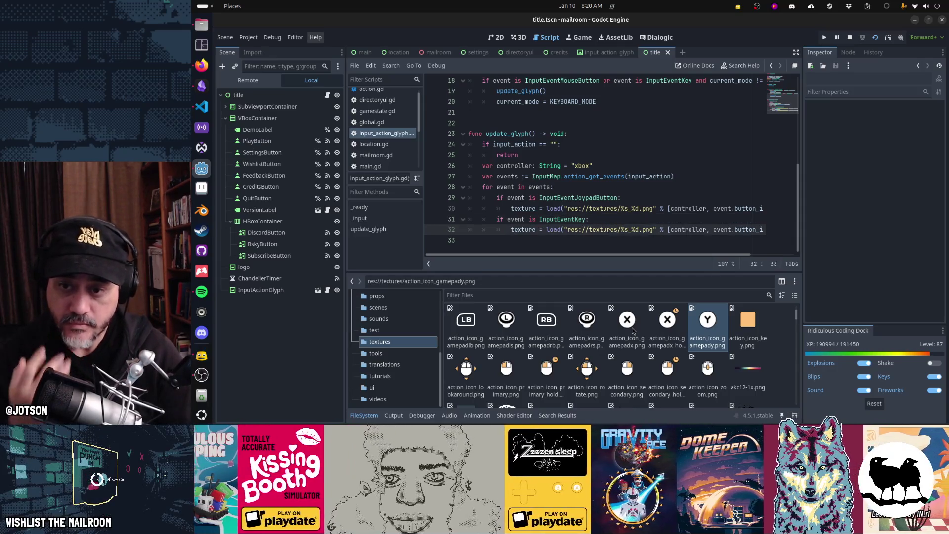
key(shift+End)
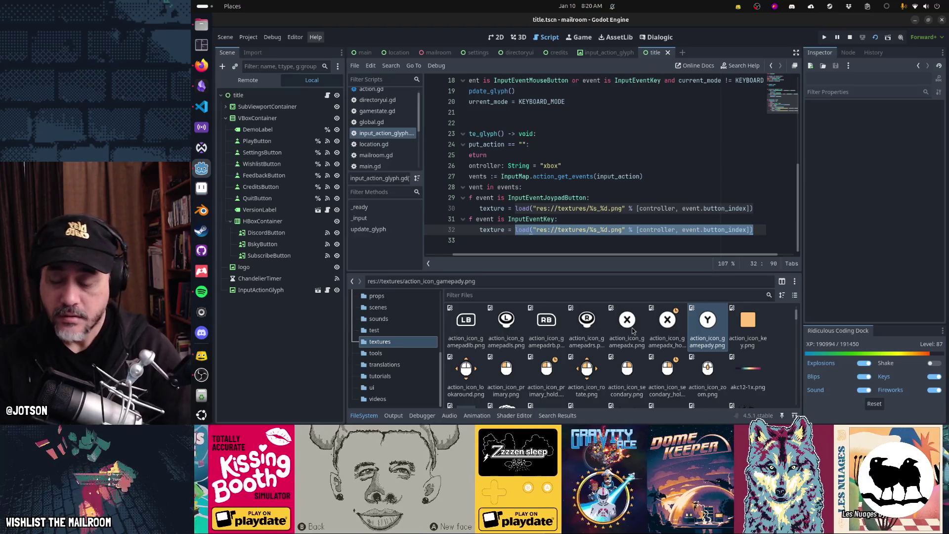
text(null)
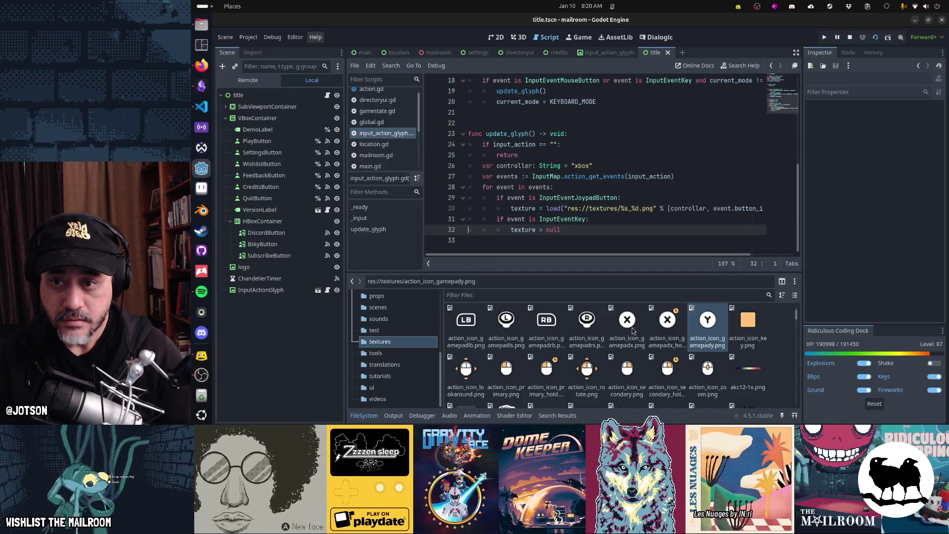
Prefix the joypad branch condition with current_mode == GAMEPAD_MODE and
key(ctrl+z)
key(ctrl+z)
key(ctrl+z)
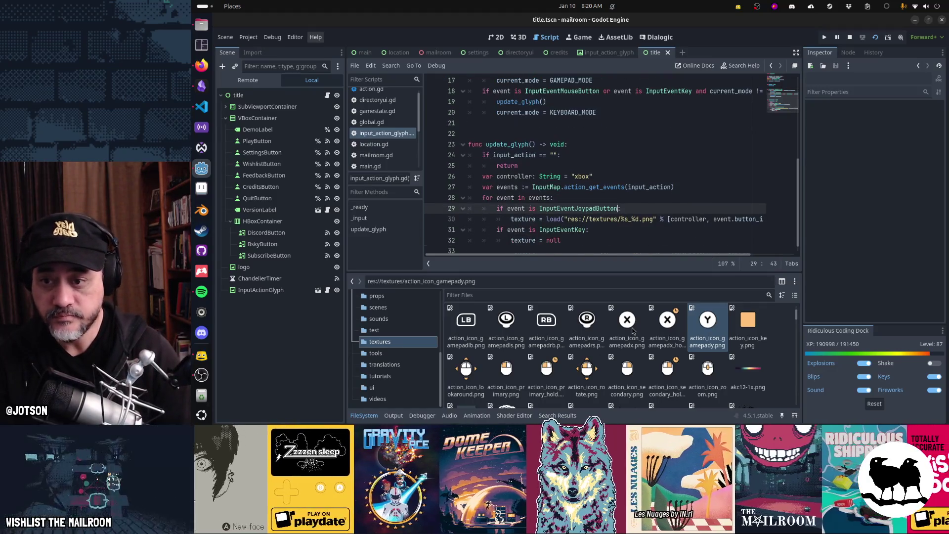
key(ctrl+Left)
key(ctrl+Left)
key(ctrl+Left)
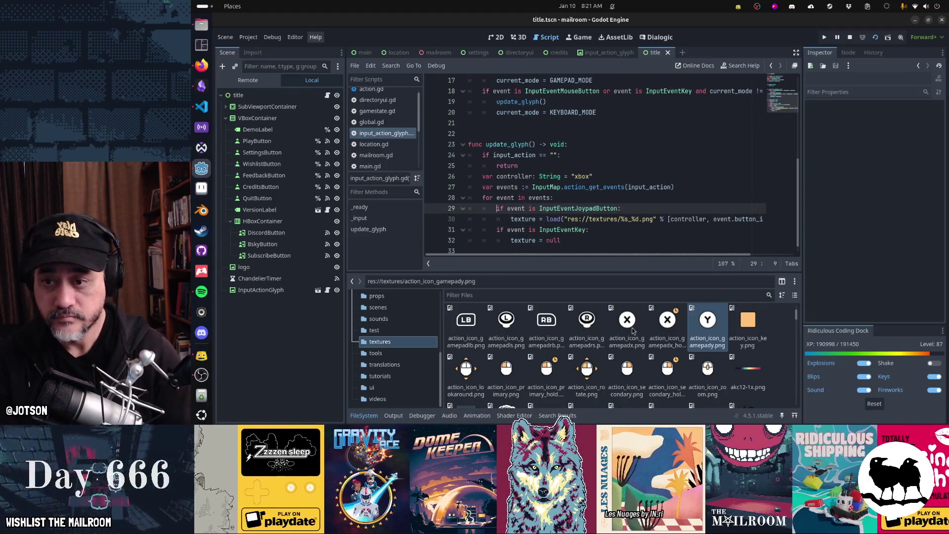
text(current_)
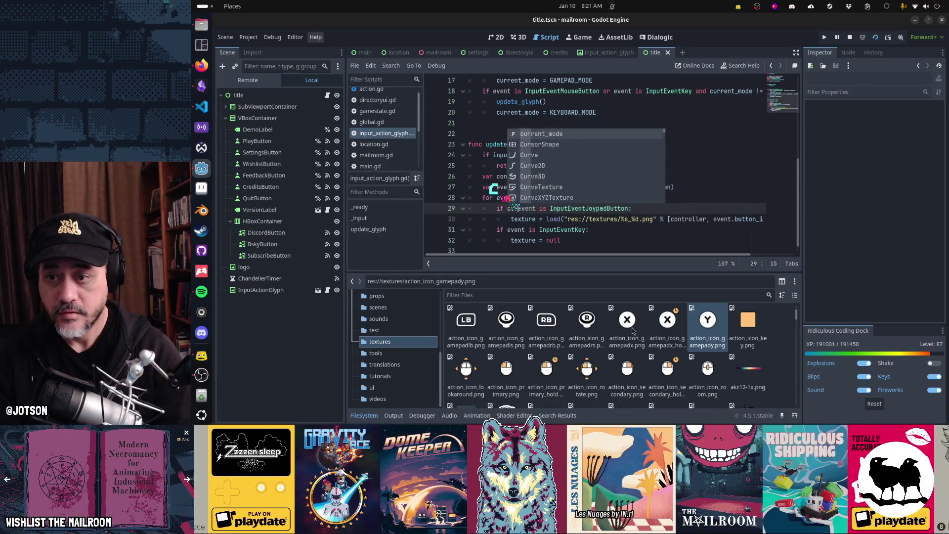
text(mode == GAMEP)
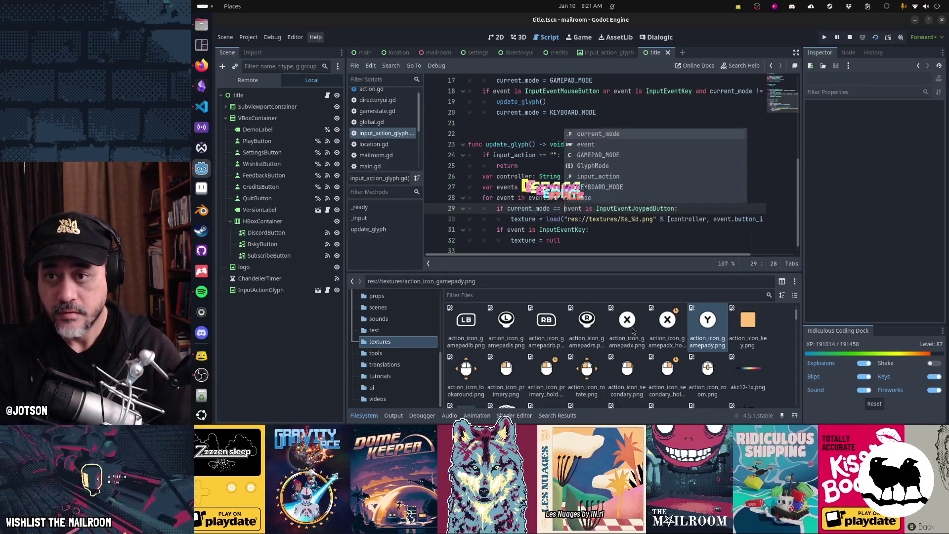
key(Tab)
text(and )
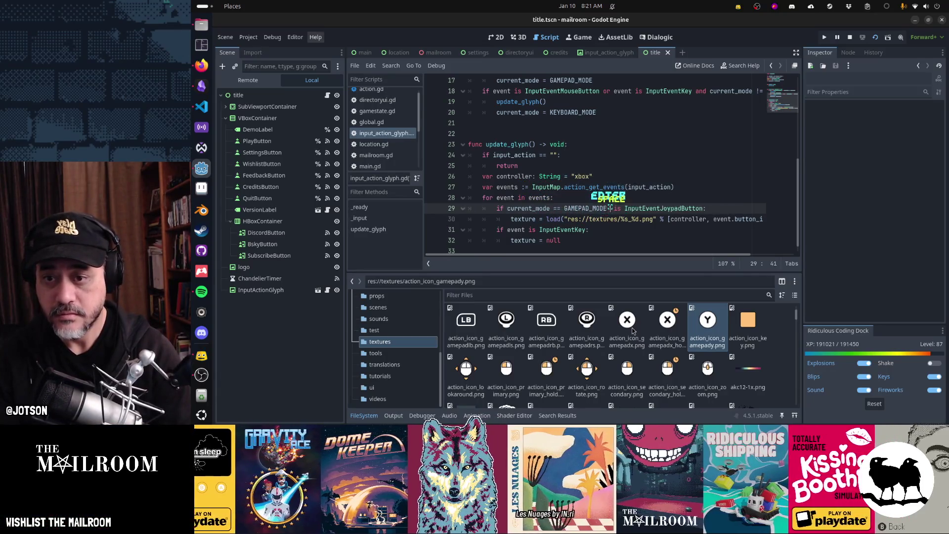
text(event.buitt)
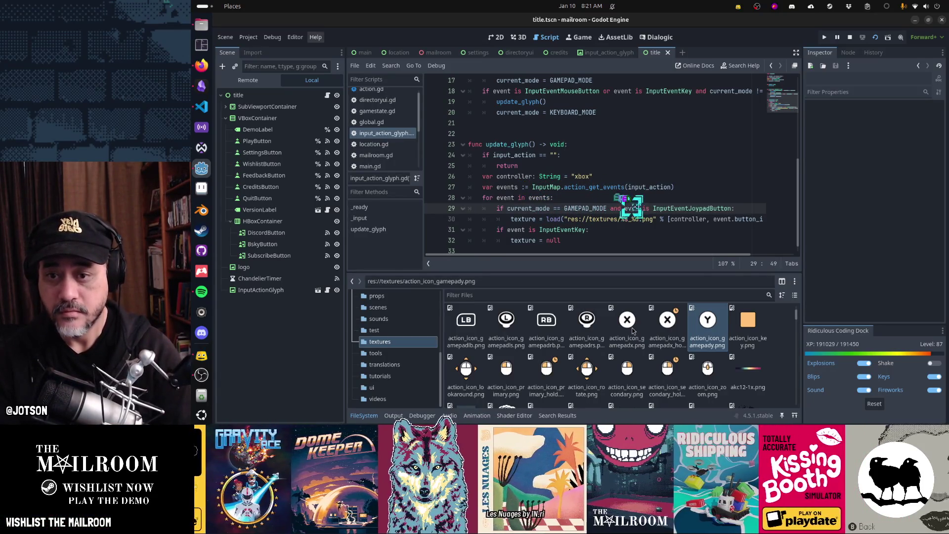
key(BackSpace)
key(BackSpace)
key(BackSpace)
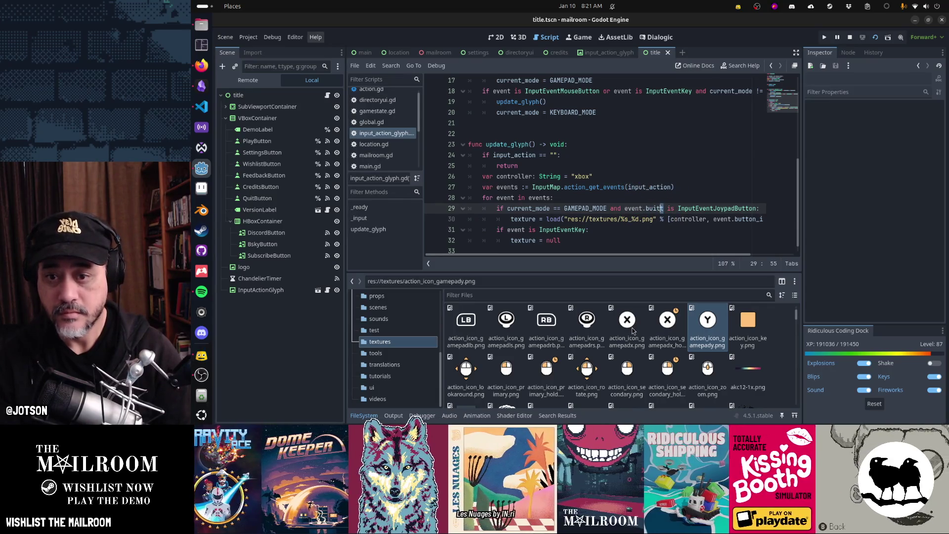
Add a current_mode == KEYBOARD_MODE check to the InputEventKey branch, then view the running game
key(Home)
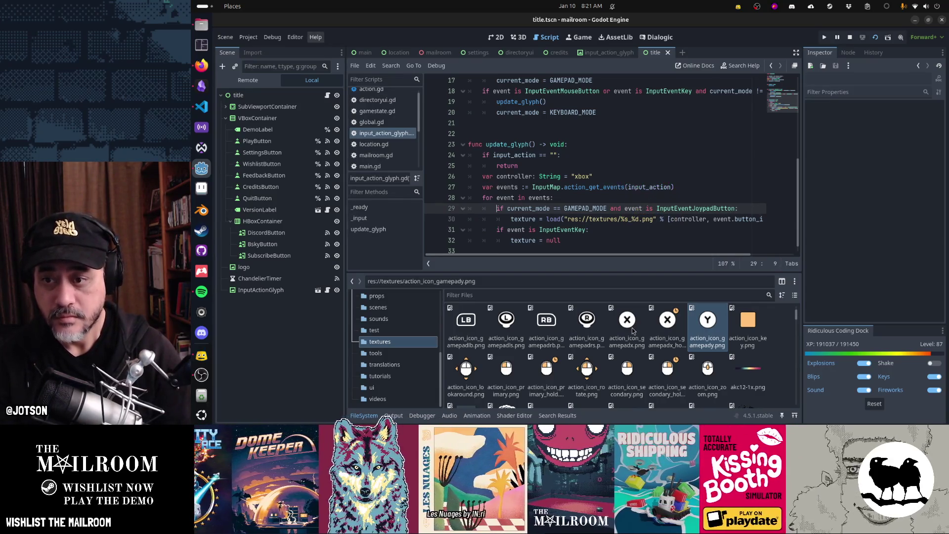
key(ctrl+shift+Right)
key(ctrl+shift+Right)
key(ctrl+shift+Right)
key(shift+Right)
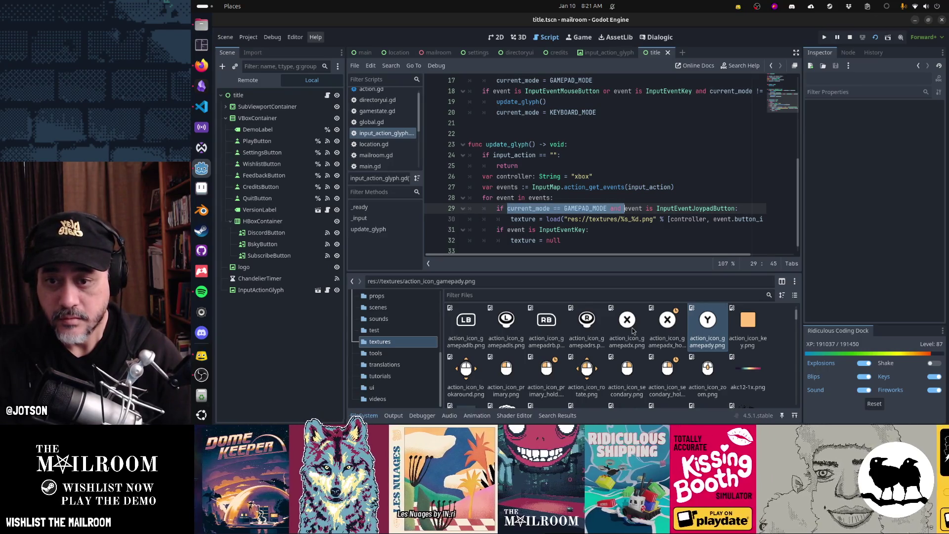
key(ctrl+c)
key(Down)
key(Down)
key(Home)
key(ctrl+Right)
key(ctrl+v)
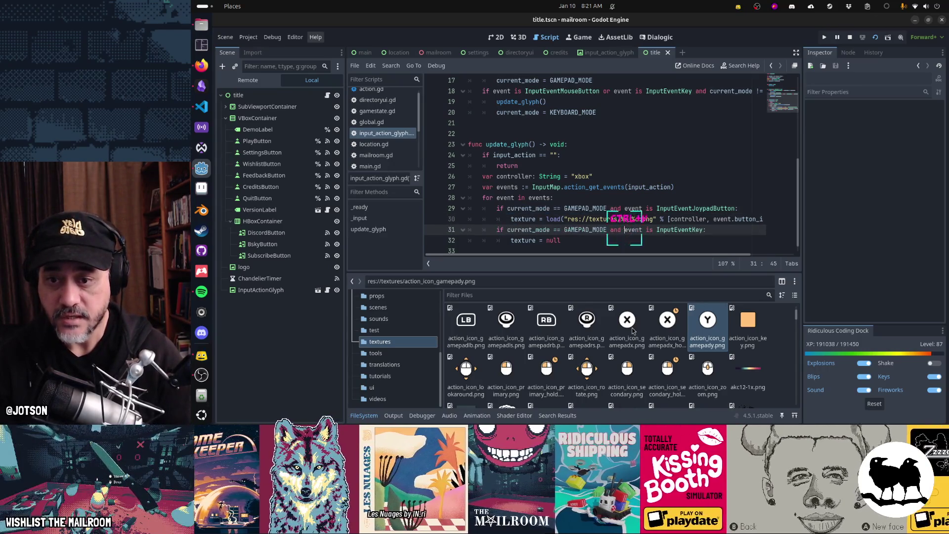
key(Left)
key(Left)
key(Left)
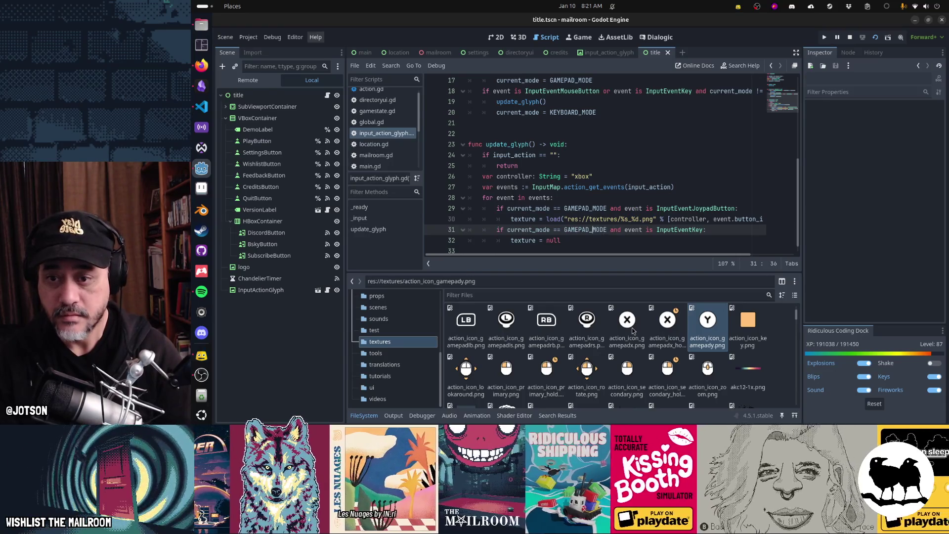
key(Left)
key(ctrl+shift+Left)
text(KEYBOARD)
key(Home)
key(Home)
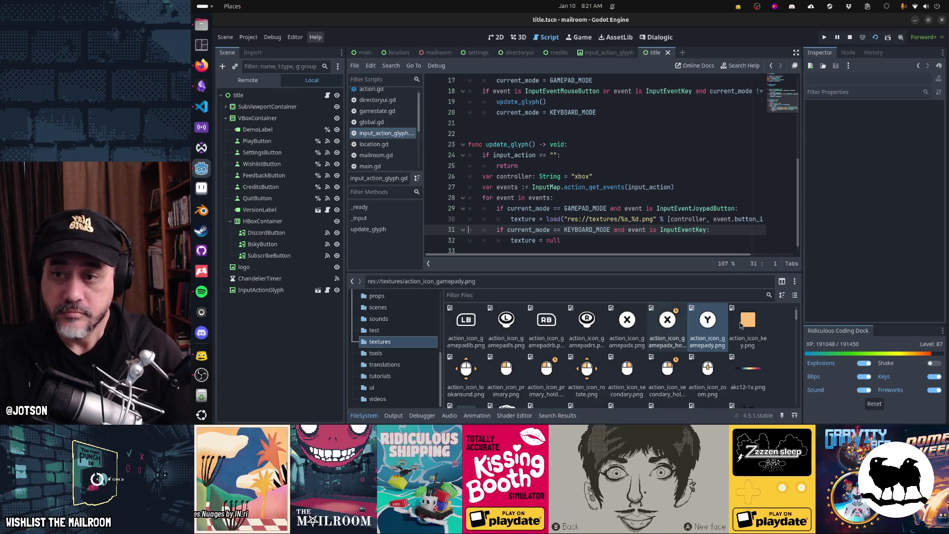
click(567, 38)
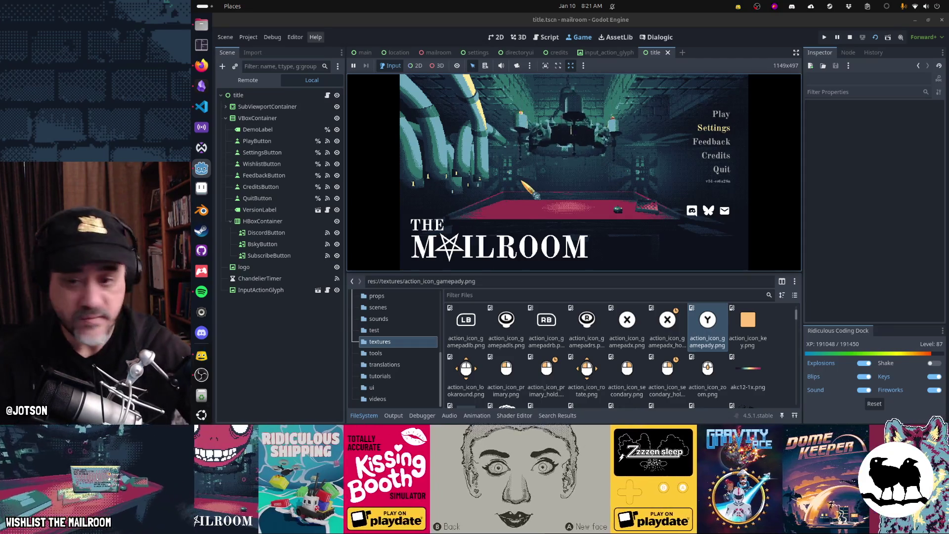
key(Return)
key(Escape)
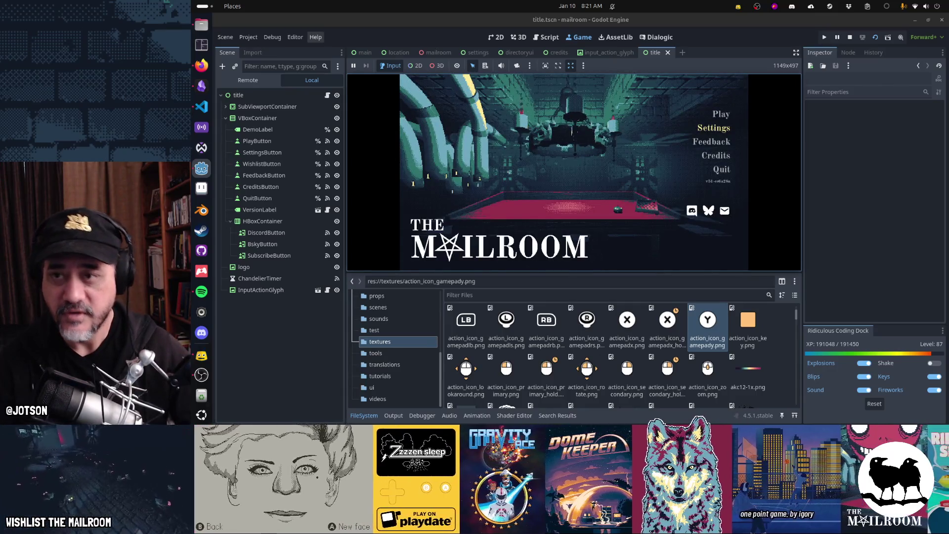
click(550, 40)
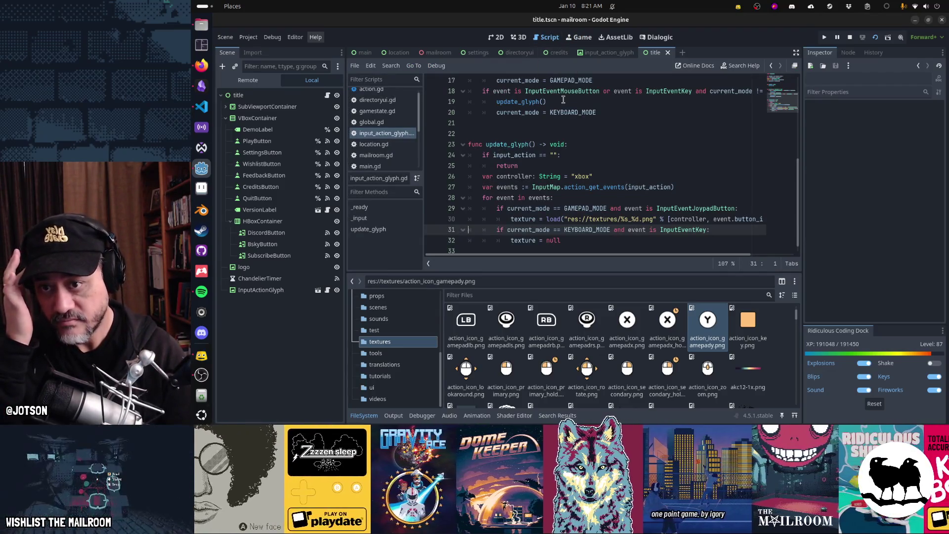
Move both update_glyph() calls in _input below their GAMEPAD_MODE and KEYBOARD_MODE assignments, then run the game
scroll(563, 99, up, 2)
click(685, 136)
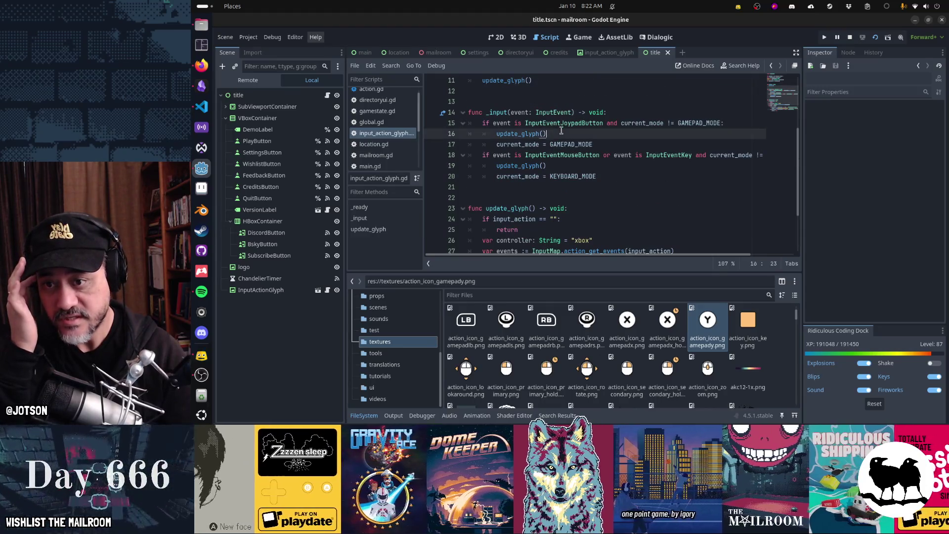
key(ctrl+x)
key(Down)
key(ctrl+v)
key(Down)
key(ctrl+x)
key(Down)
key(ctrl+v)
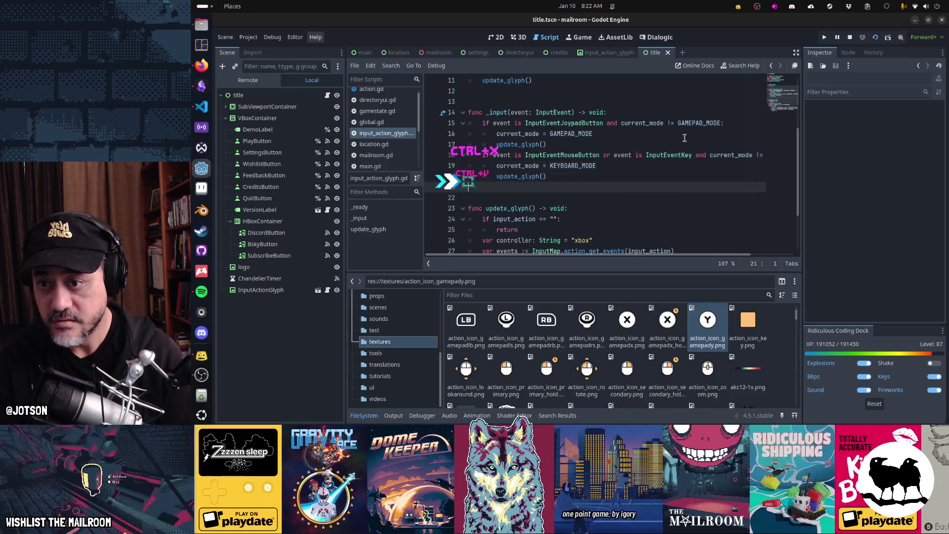
key(F5)
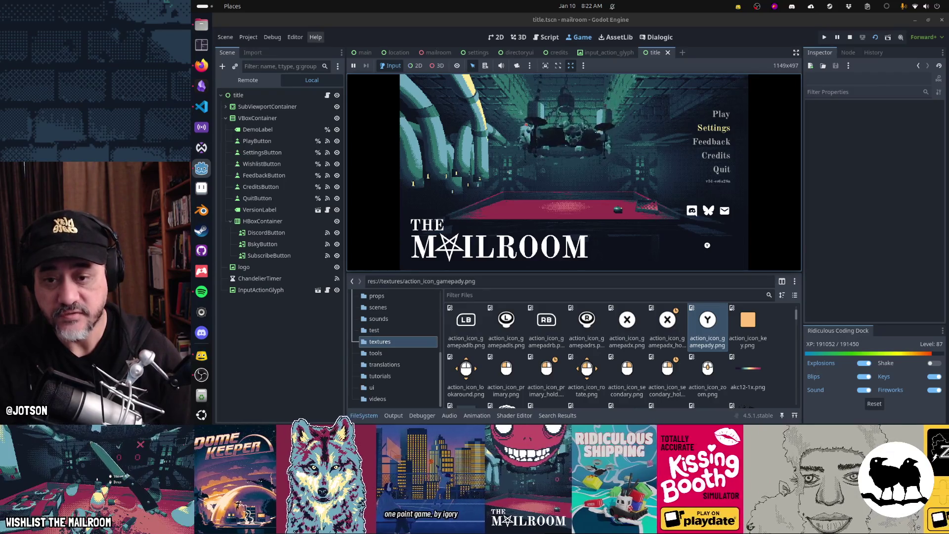
Open and close the game's Settings screen, then stop the running game
key(Return)
key(Escape)
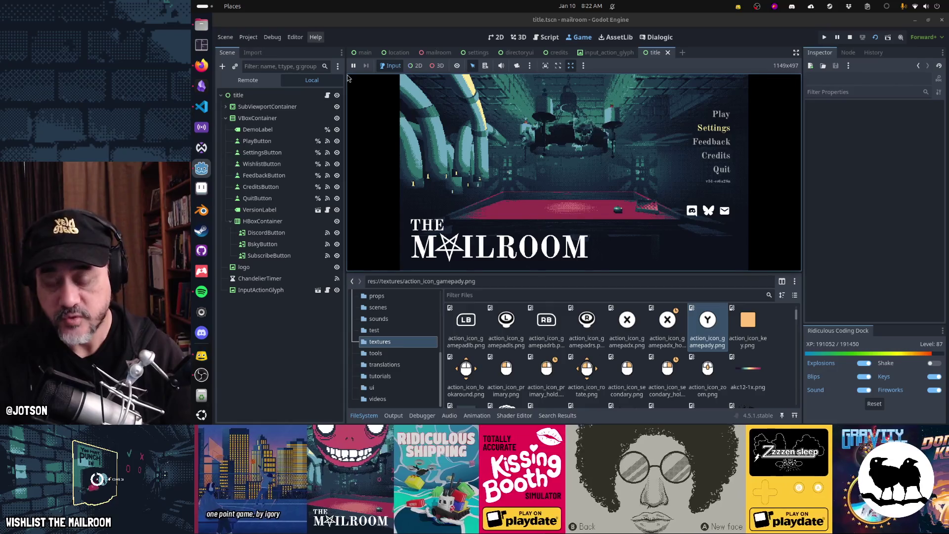
key(F8)
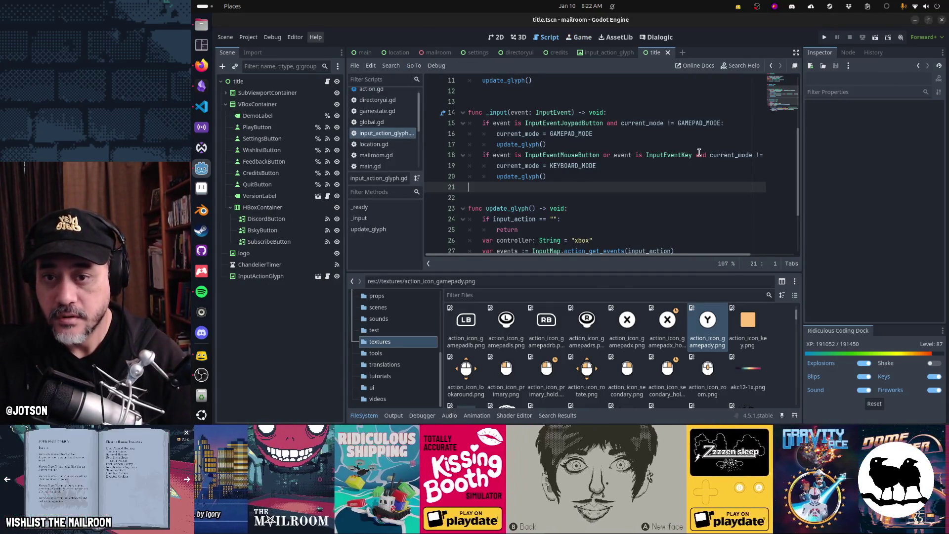
Duplicate the keyboard branch in update_glyph and change its event type to InputEventMouseButton
scroll(698, 152, down, 3)
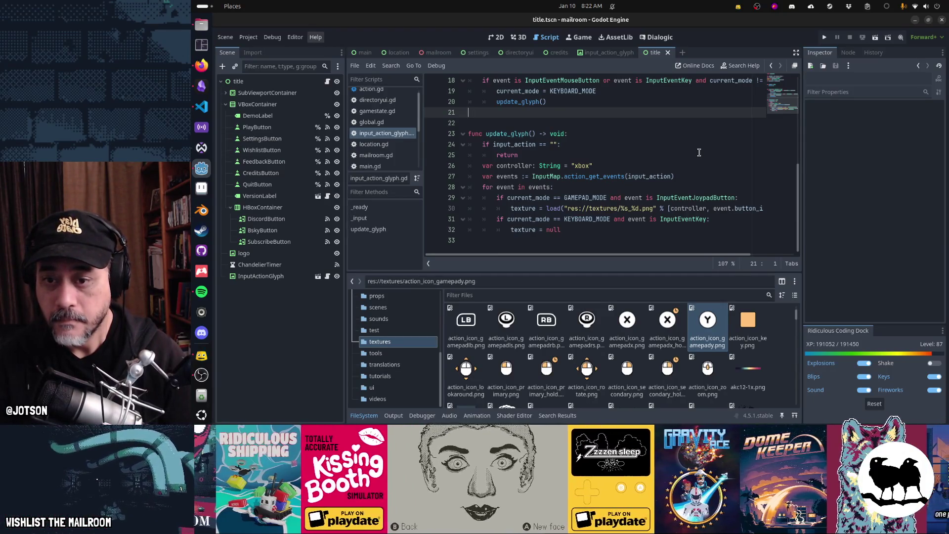
click(663, 237)
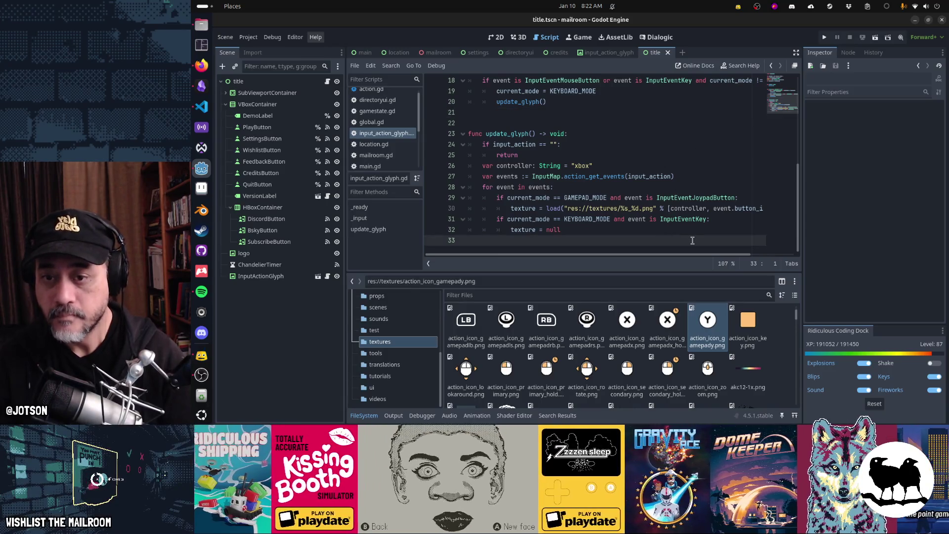
key(Up)
key(Up)
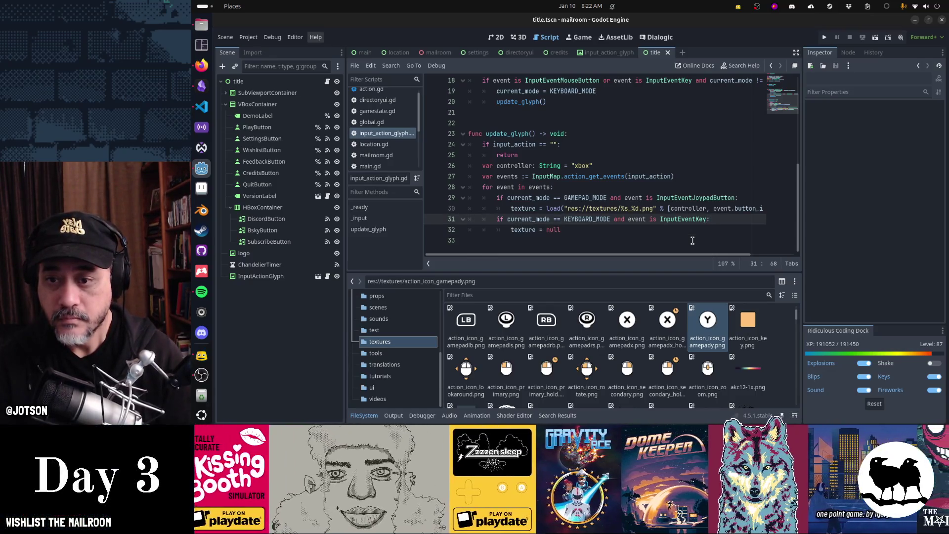
key(shift+Down)
key(shift+Down)
key(ctrl+shift+d)
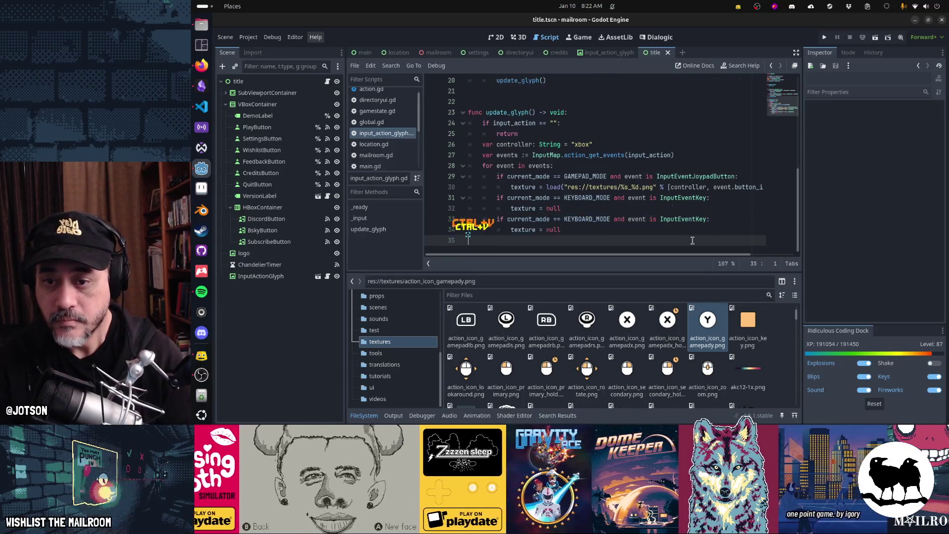
key(End)
key(Left)
key(BackSpace)
key(BackSpace)
key(BackSpace)
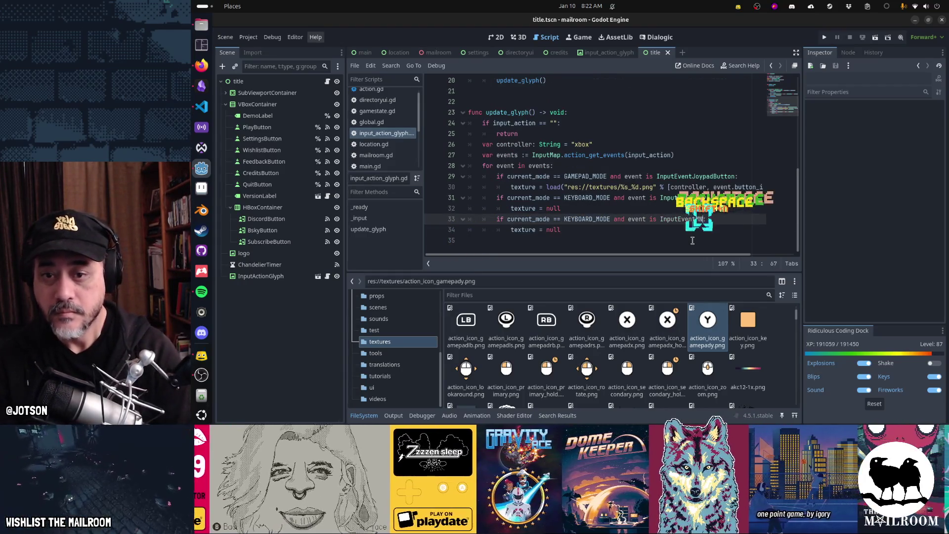
text(Mouse)
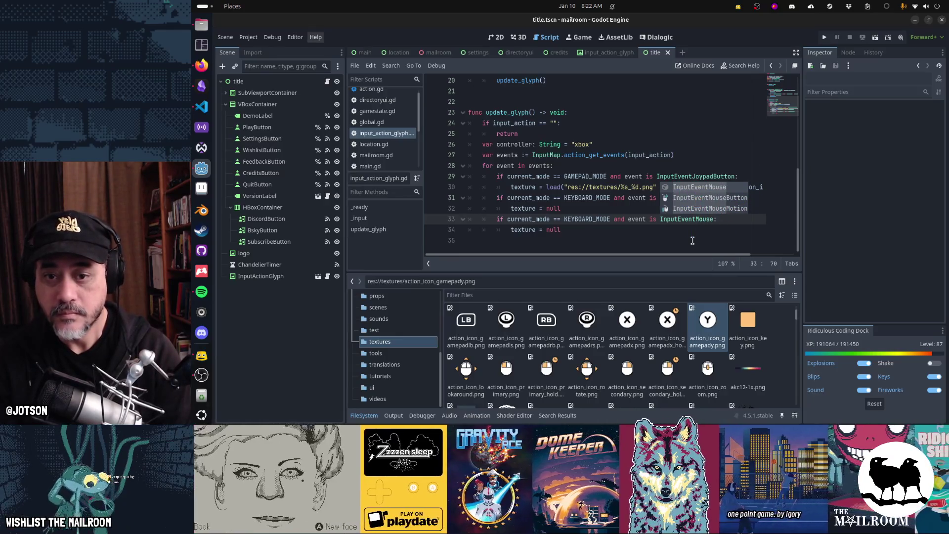
key(Down)
key(Return)
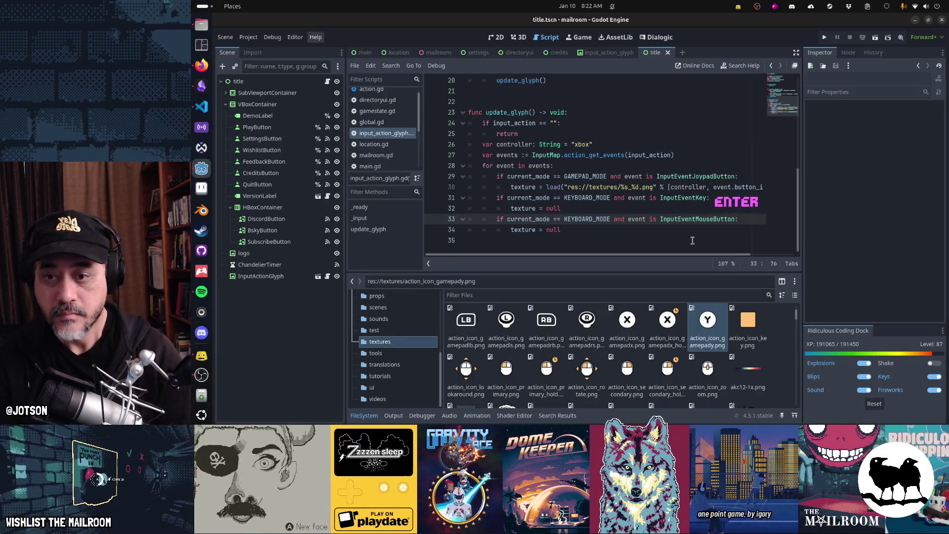
key(Down)
Add a print("mouse button") line inside the new mouse-button branch
key(ctrl+shift+Return)
text(print)
text(("mouse mode)
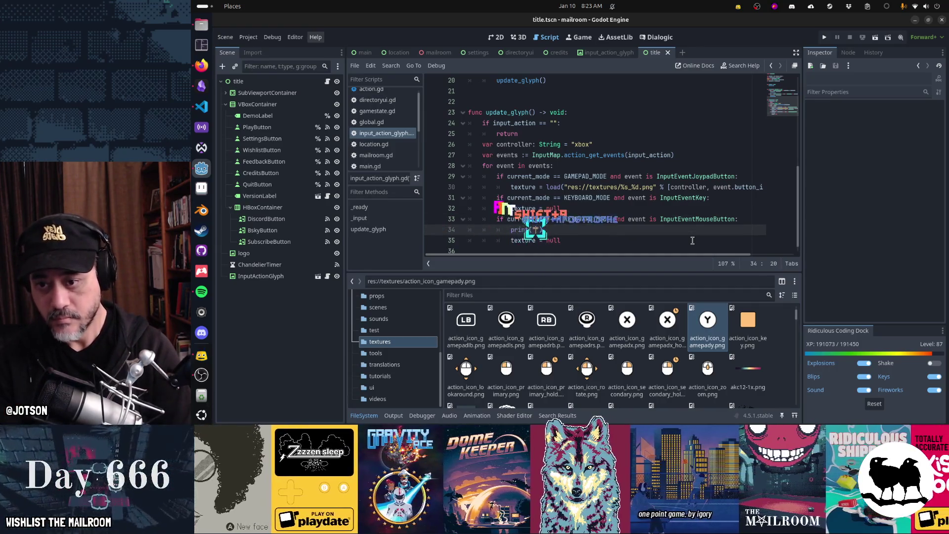
key(Home)
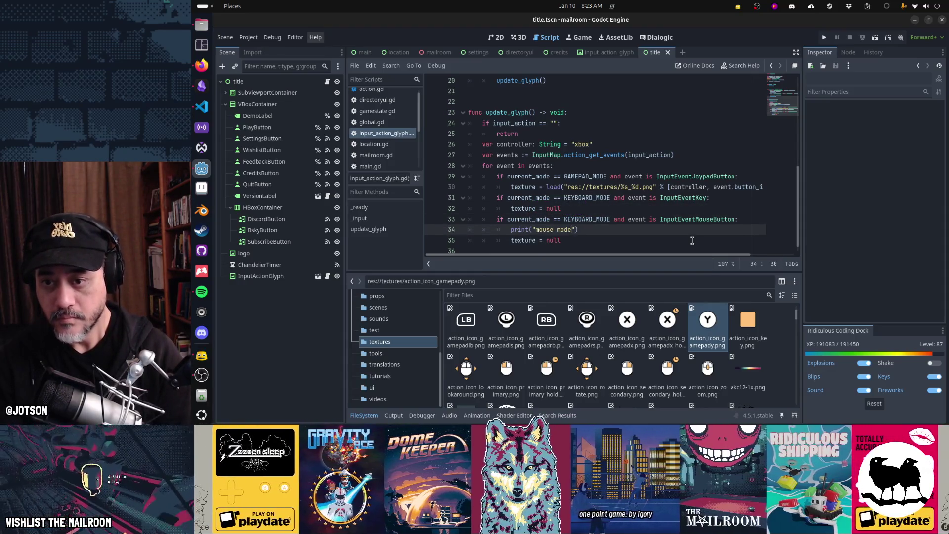
key(End)
key(Left)
key(Left)
key(BackSpace)
key(BackSpace)
key(BackSpace)
key(BackSpace)
text(button)
Add a print("key") line to the keyboard branch and save the script
key(Up)
key(Up)
key(Up)
key(End)
key(Return)
text(print("key)
key(Up)
key(Up)
key(Up)
key(Down)
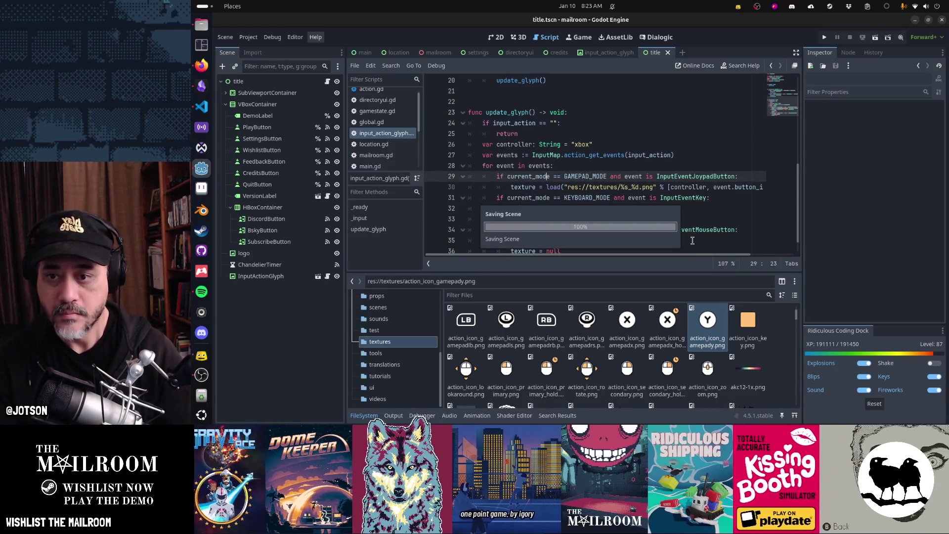
key(ctrl+F4)
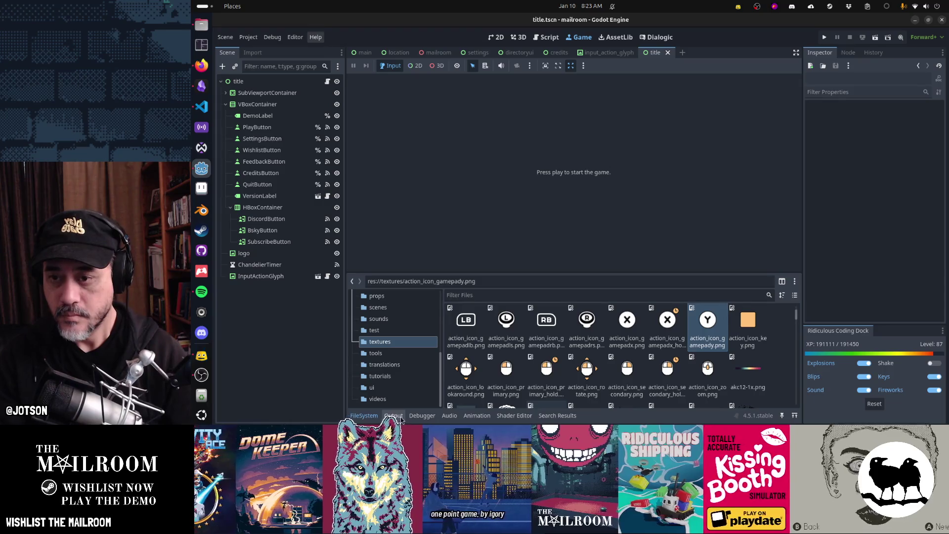
Run the game with the Output panel shown and confirm key presses print "key"
click(394, 415)
key(F5)
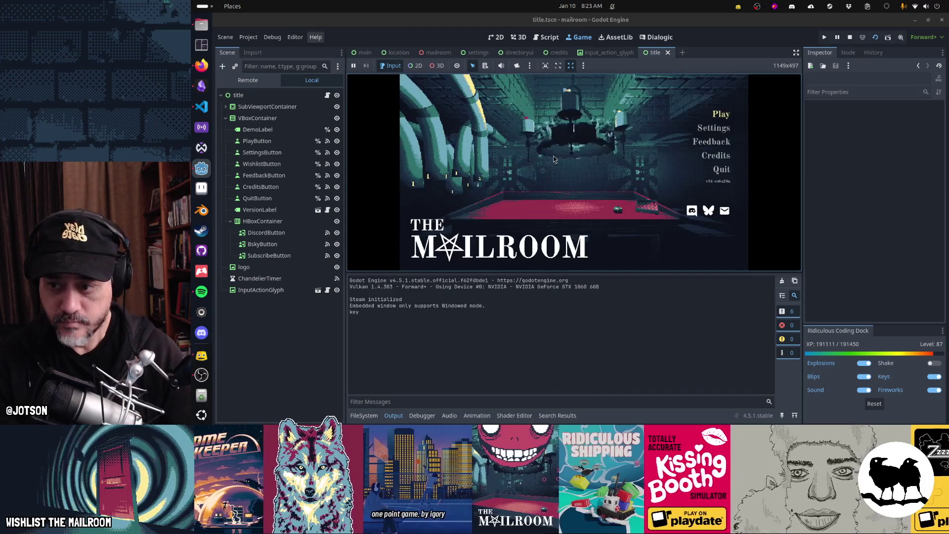
key(space)
key(space)
key(space)
key(space)
key(space)
key(space)
key(space)
key(space)
key(space)
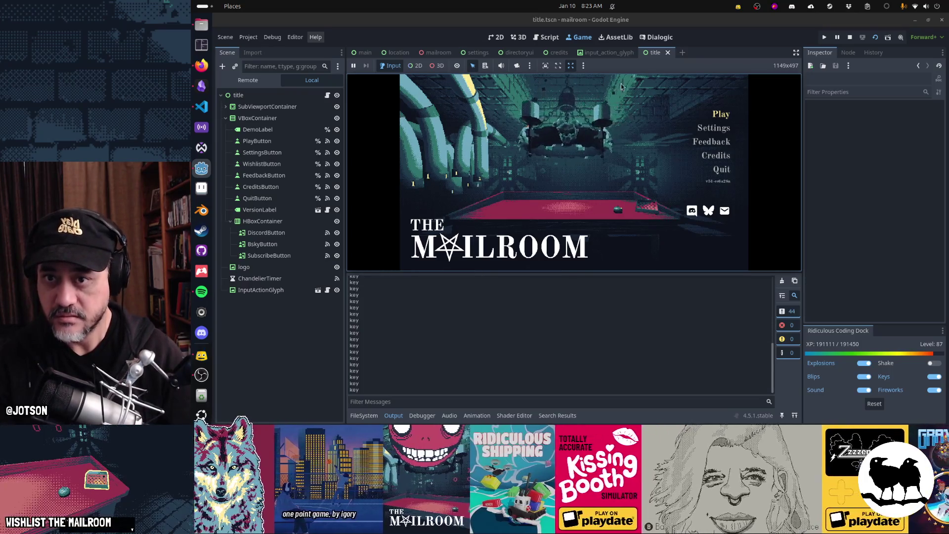
click(546, 37)
scroll(609, 179, down, 1)
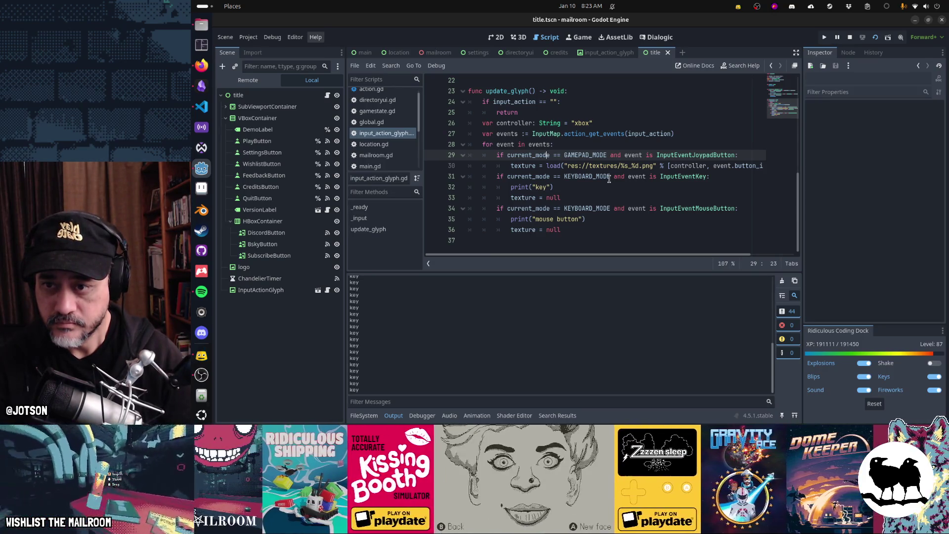
click(609, 178)
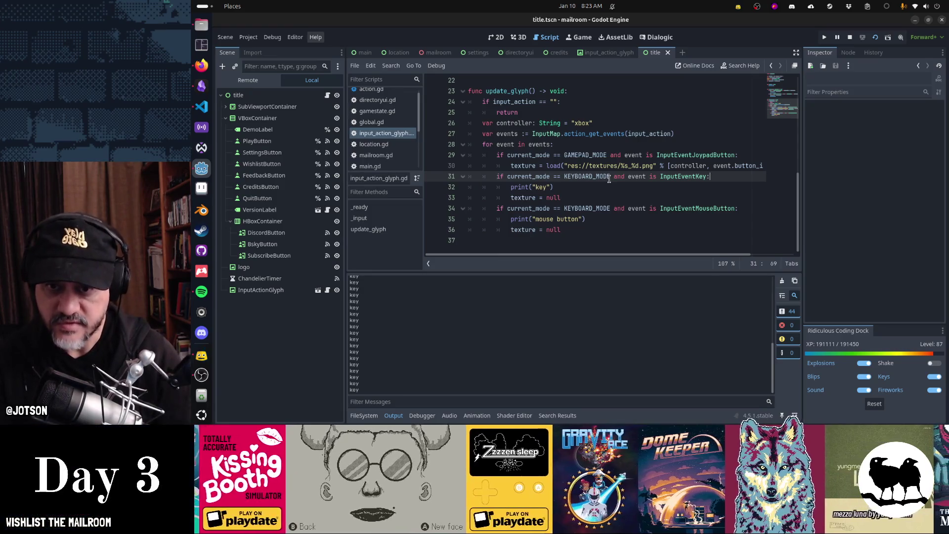
key(Down)
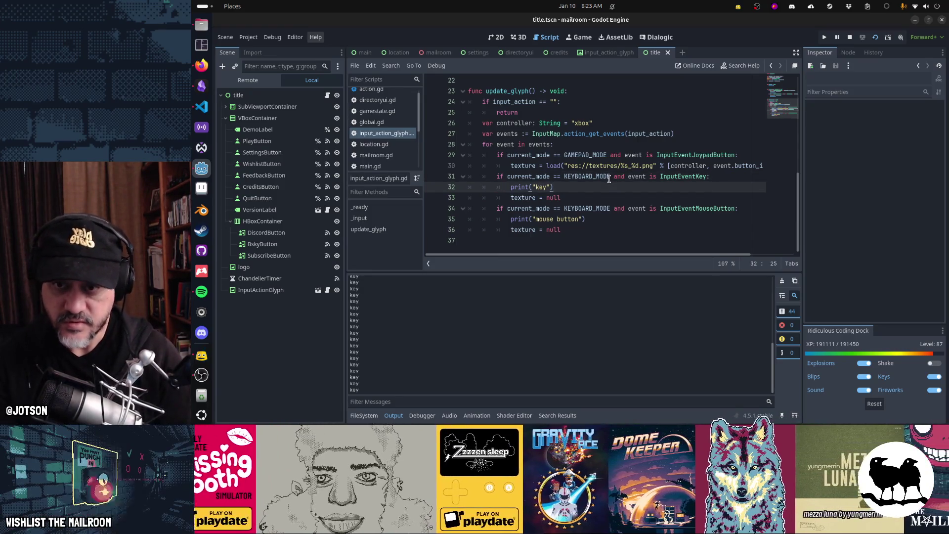
key(Up)
key(Up)
key(Up)
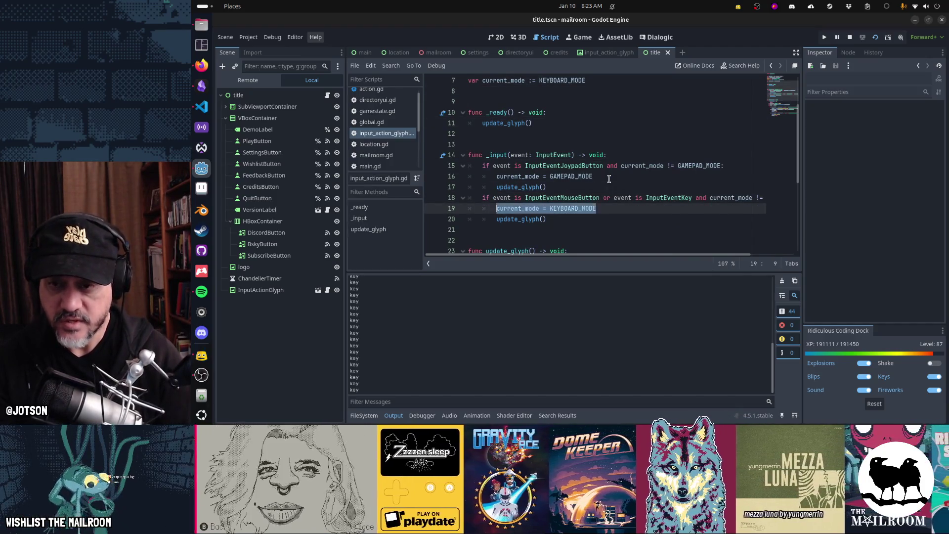
key(Down)
key(Down)
key(Down)
key(Up)
key(Up)
key(Up)
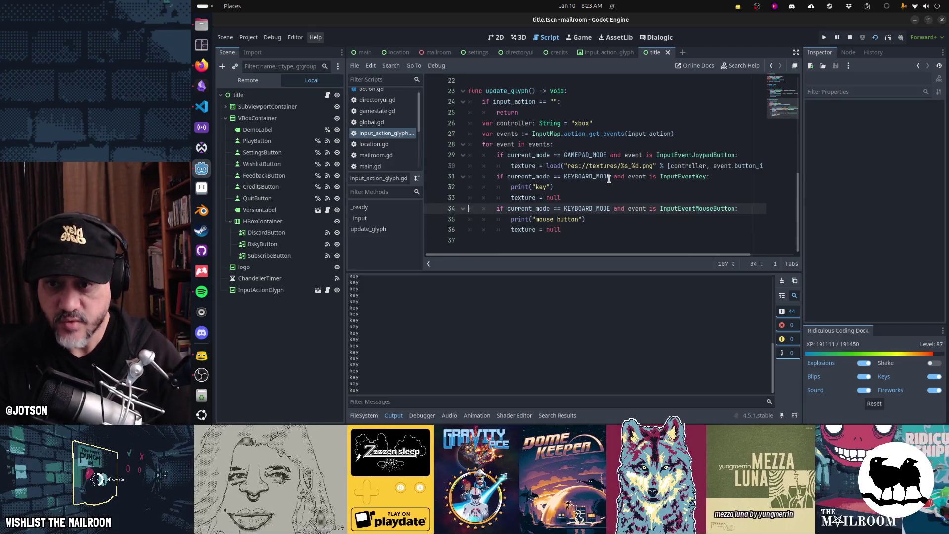
key(Down)
key(Down)
key(Down)
key(Up)
key(Up)
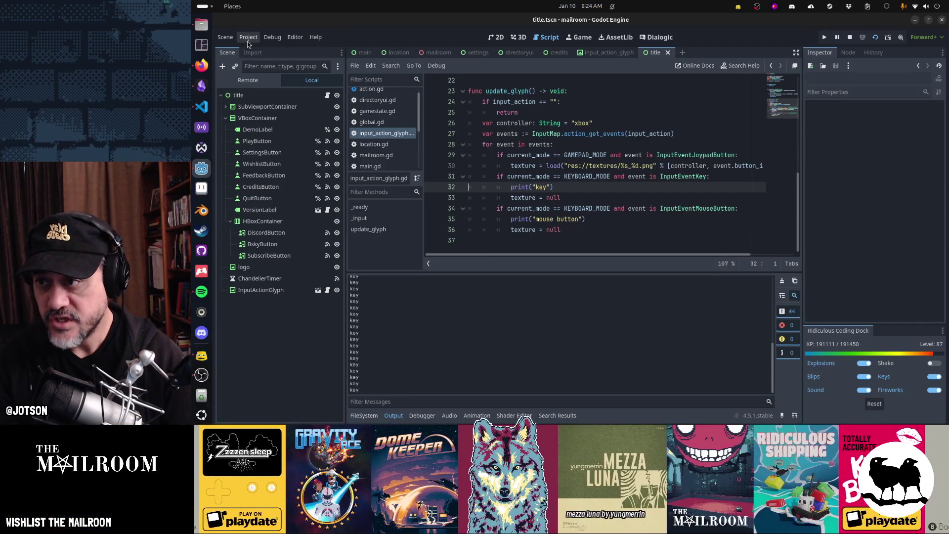
Change the InputActionGlyph node's Input Action from tertiary to primary, save, and run the game
click(273, 290)
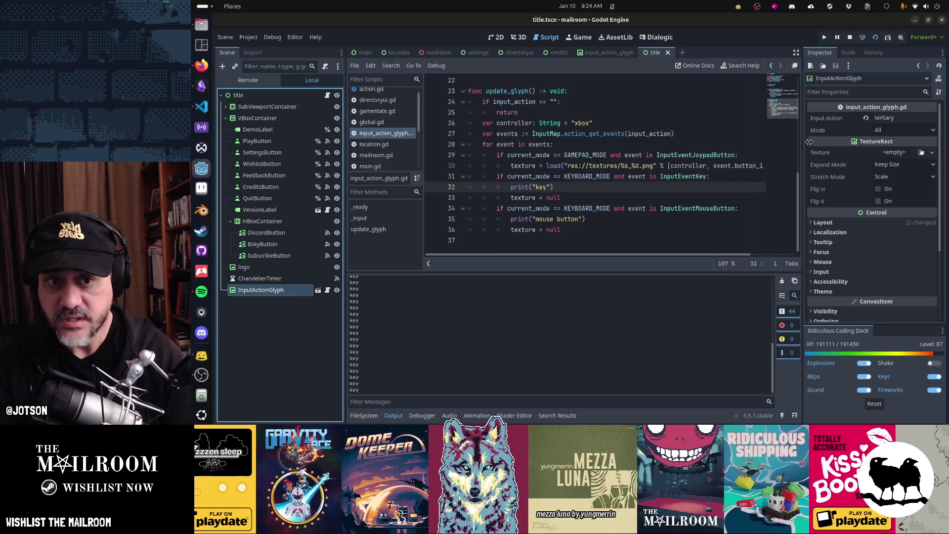
double_click(895, 119)
text(prim)
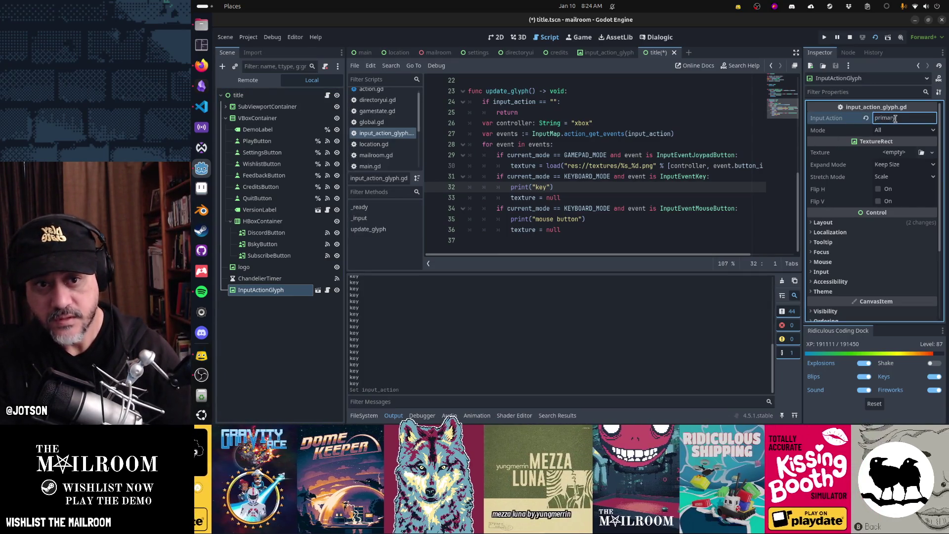
key(ctrl+s)
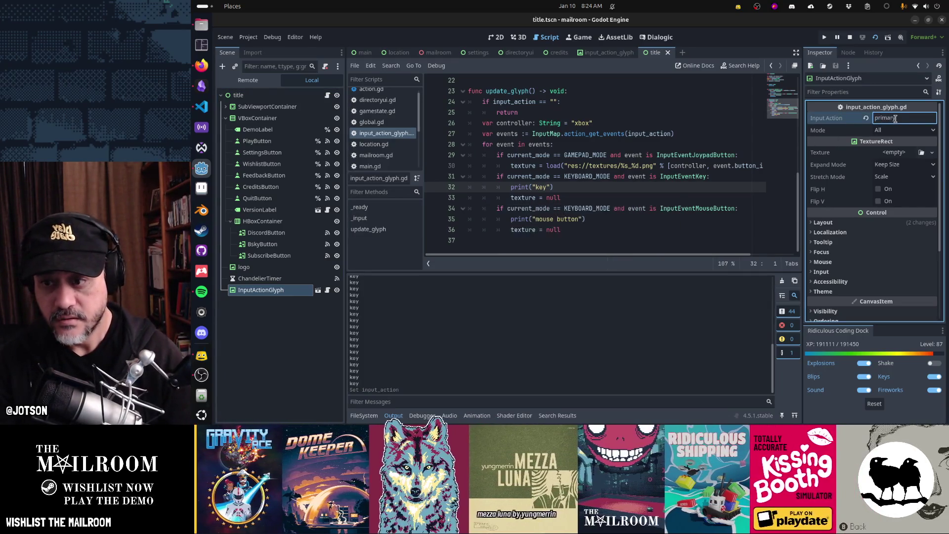
key(F5)
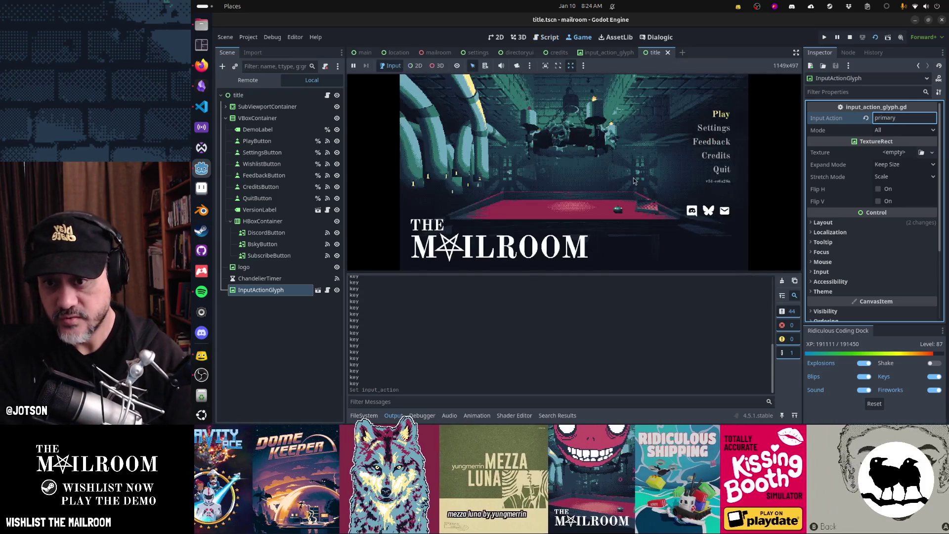